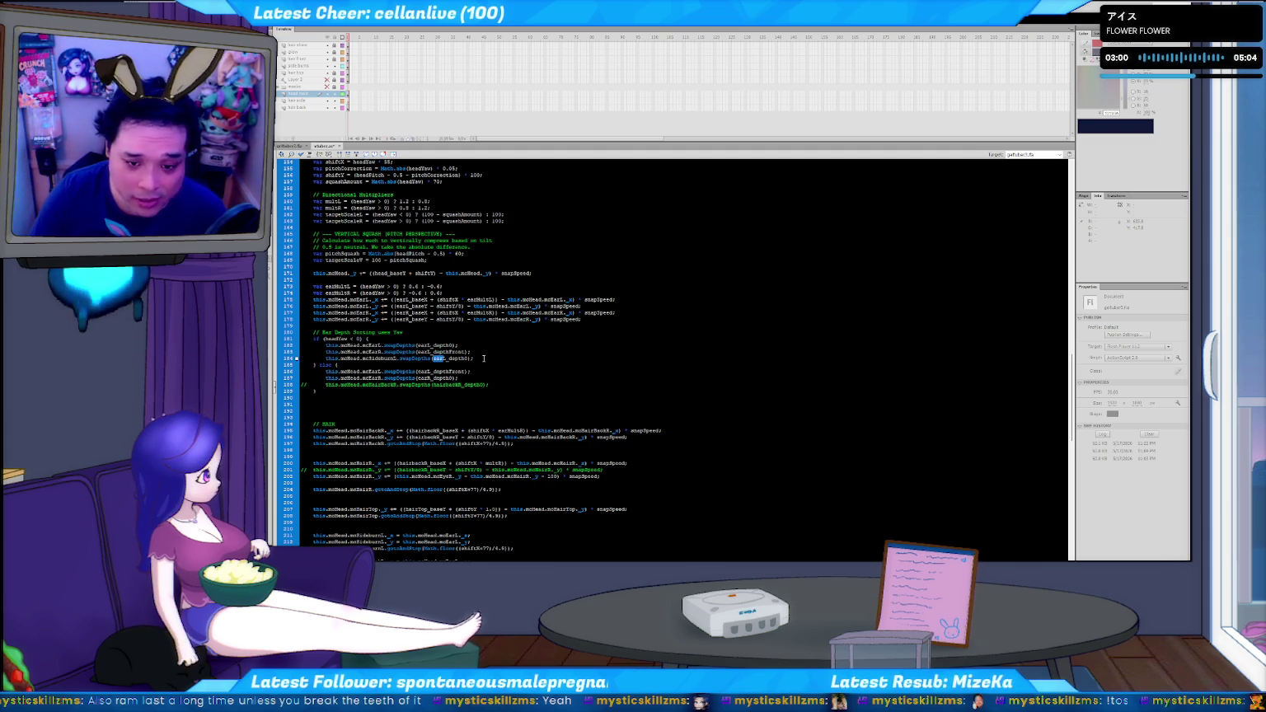
Replace 'earL' with 'sideburnL' in line 184's swapDepths(earL_depth0) call
key("ctrl+shift+Left")
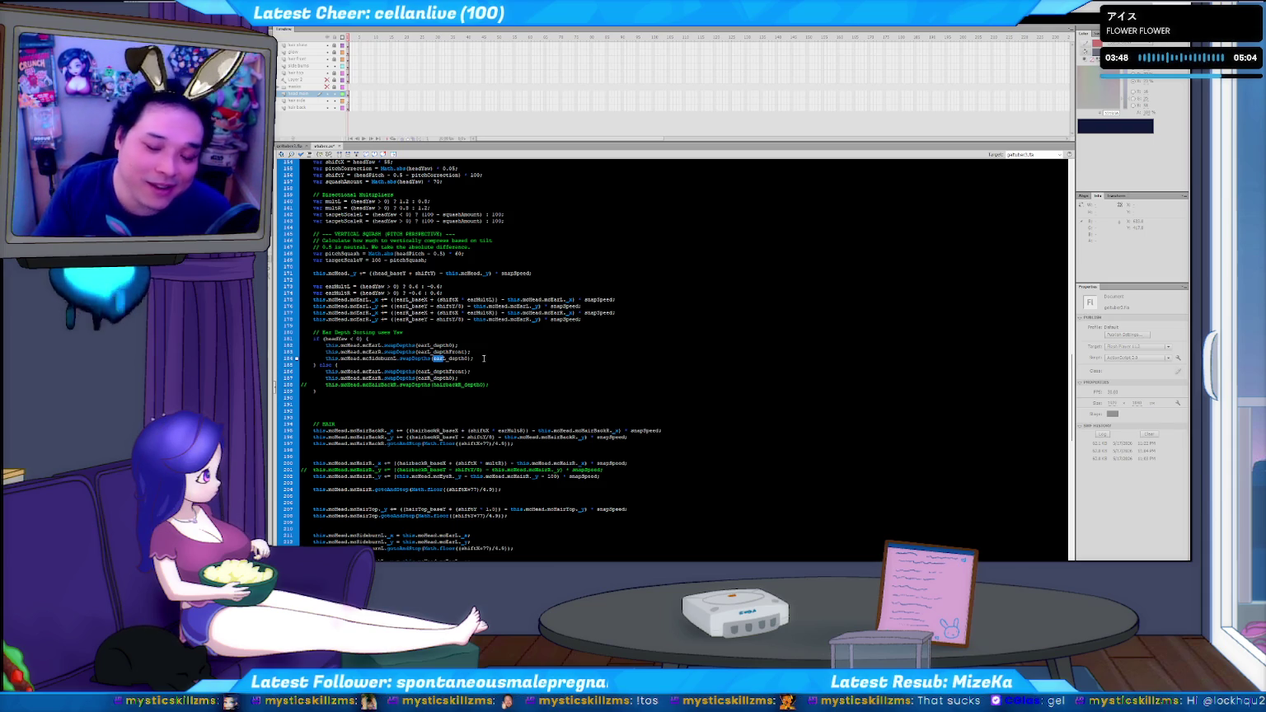
type("sideburnL")
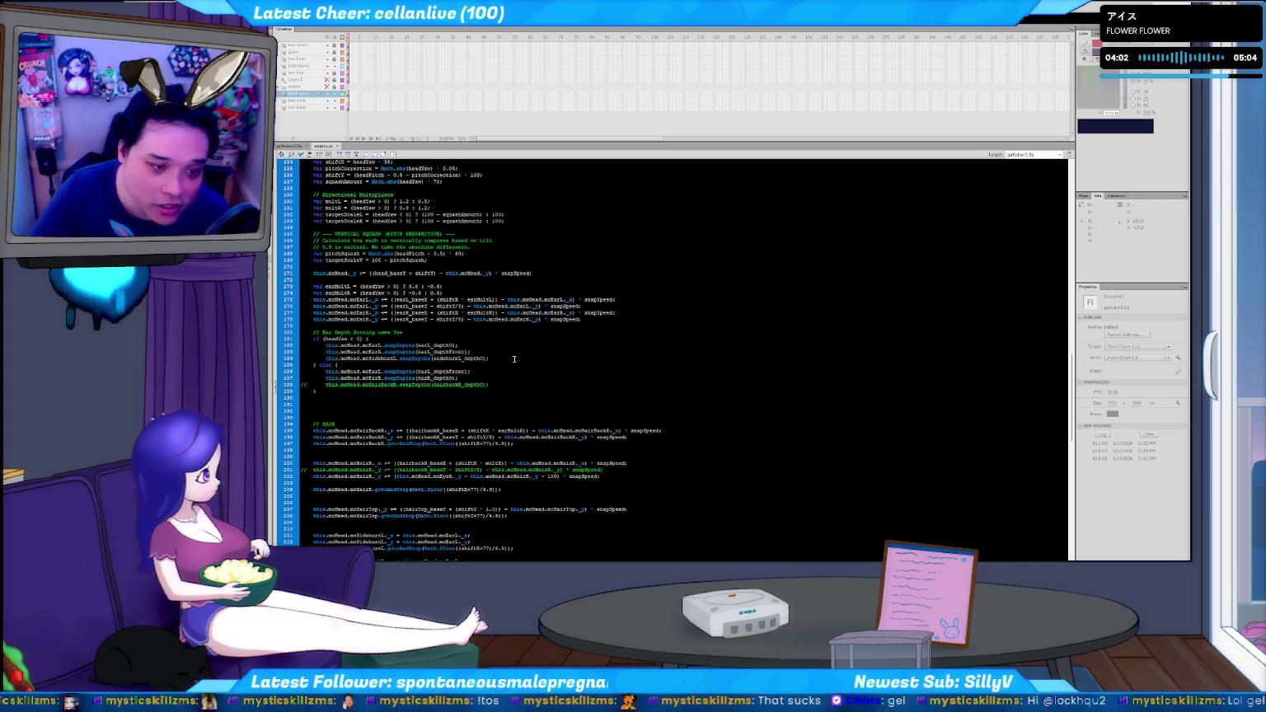
key("shift+Home")
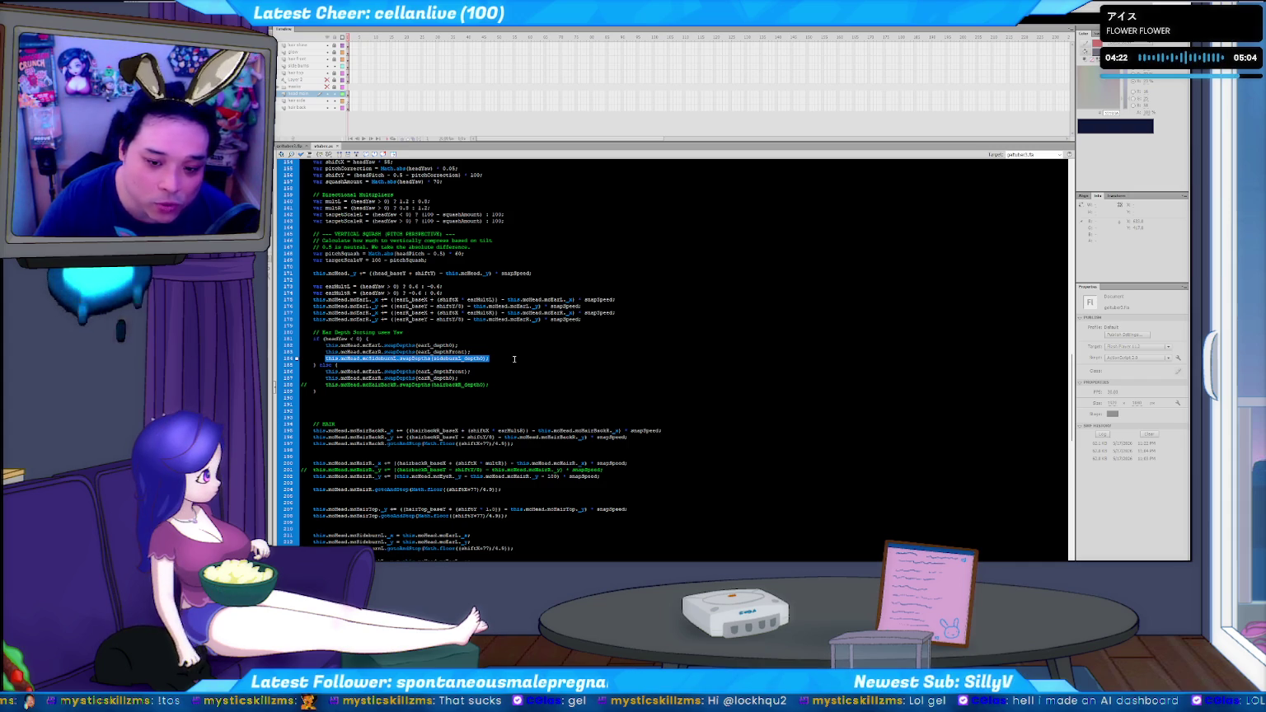
Duplicate line 184 below itself and rename its mcSideburnL/sideburnL parts to mcSideBackL/sidebackL
left_click(515, 360)
key("shift+Home")
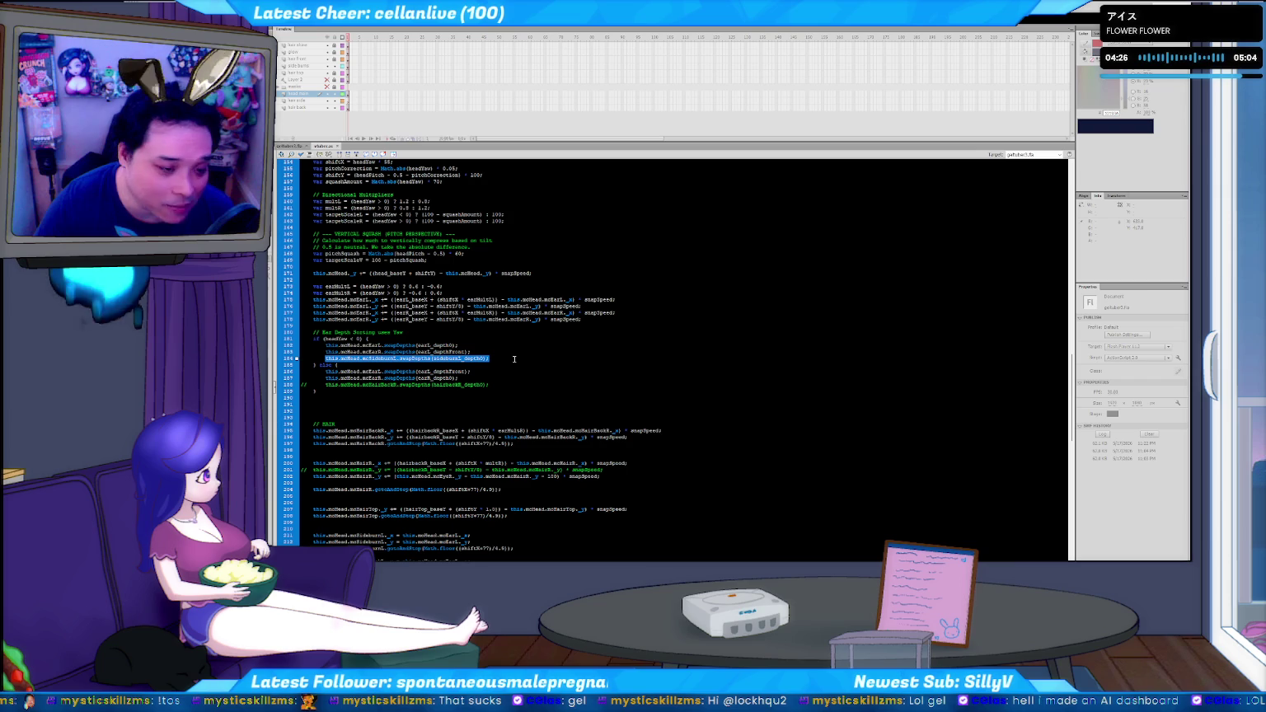
left_click(514, 360)
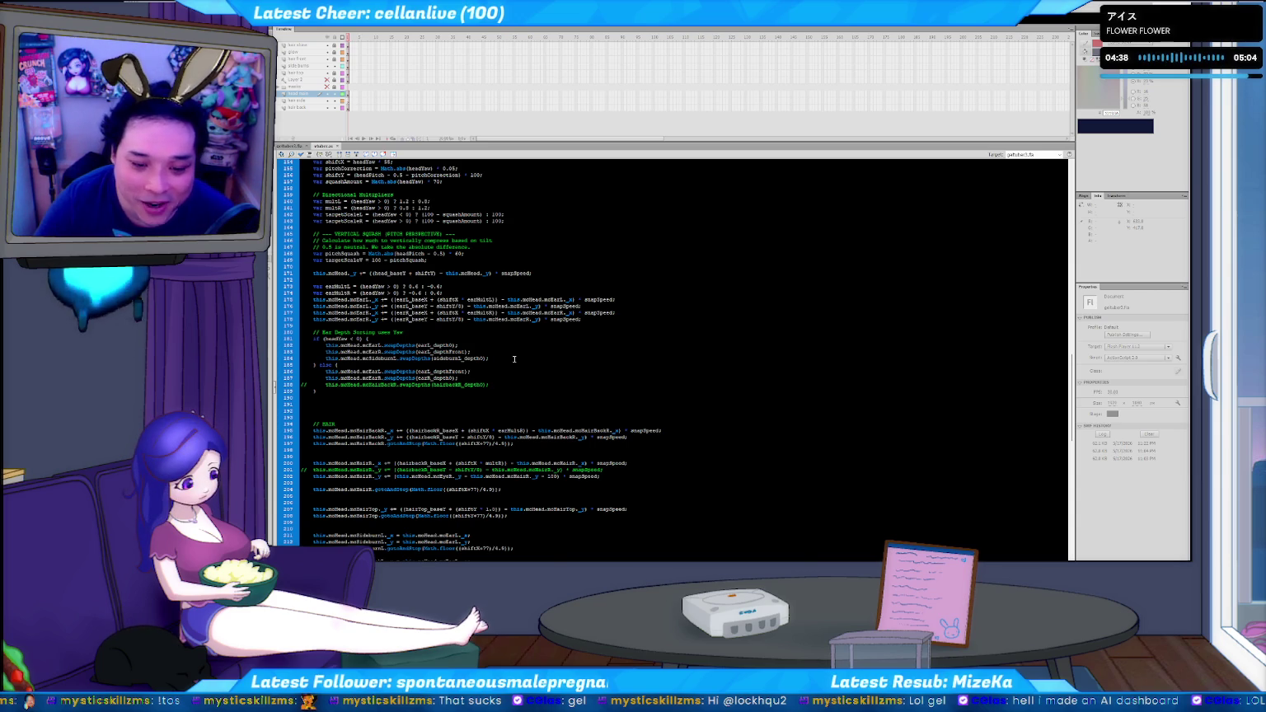
key("Return")
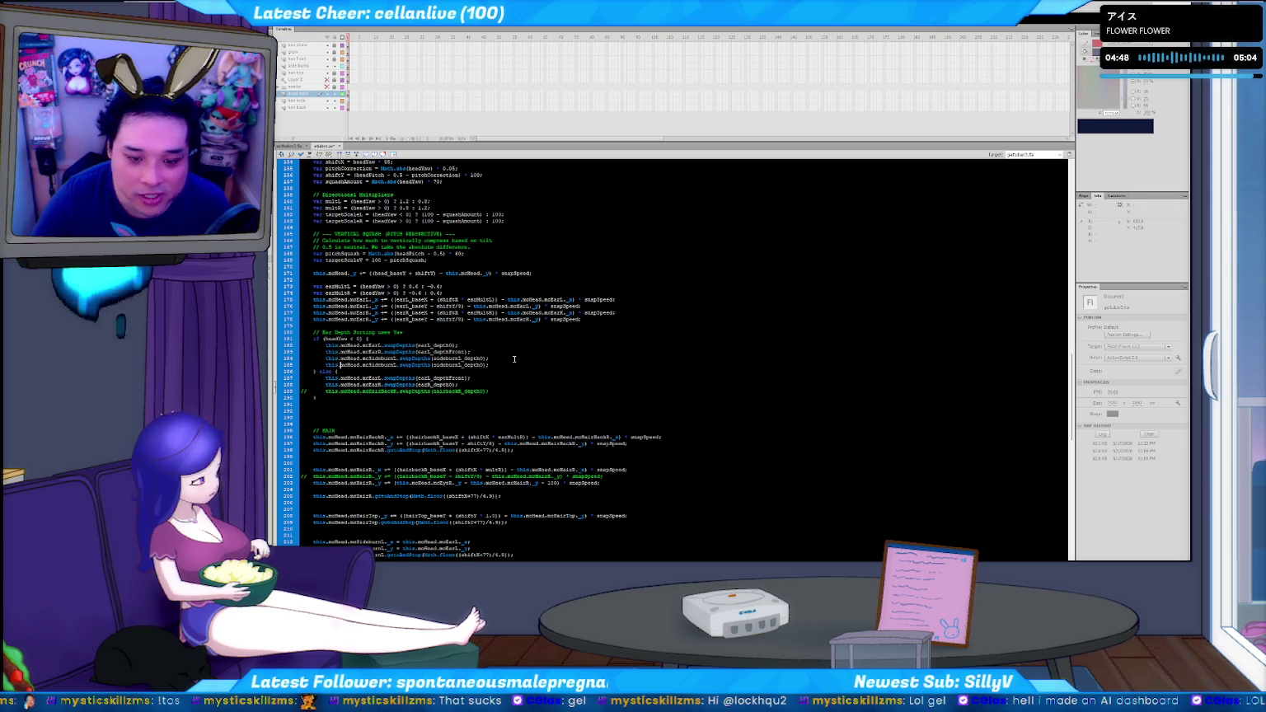
key("shift+Left")
key("shift+Left")
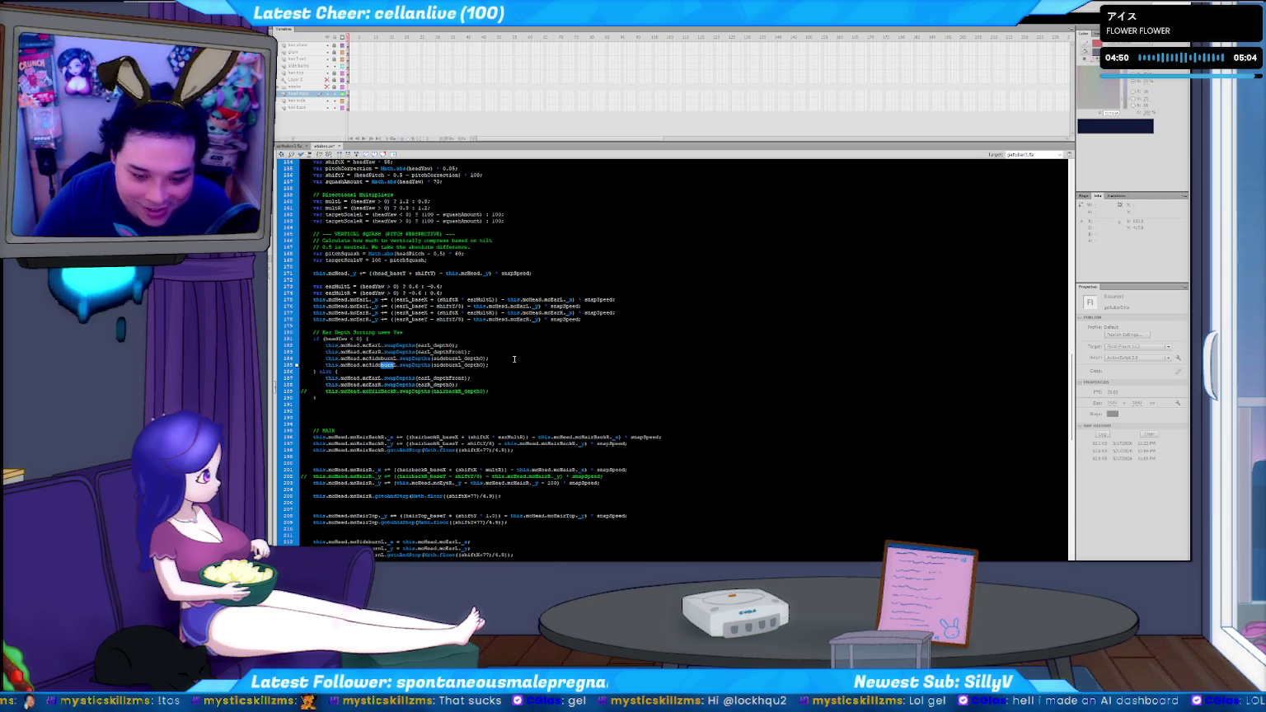
type("Back")
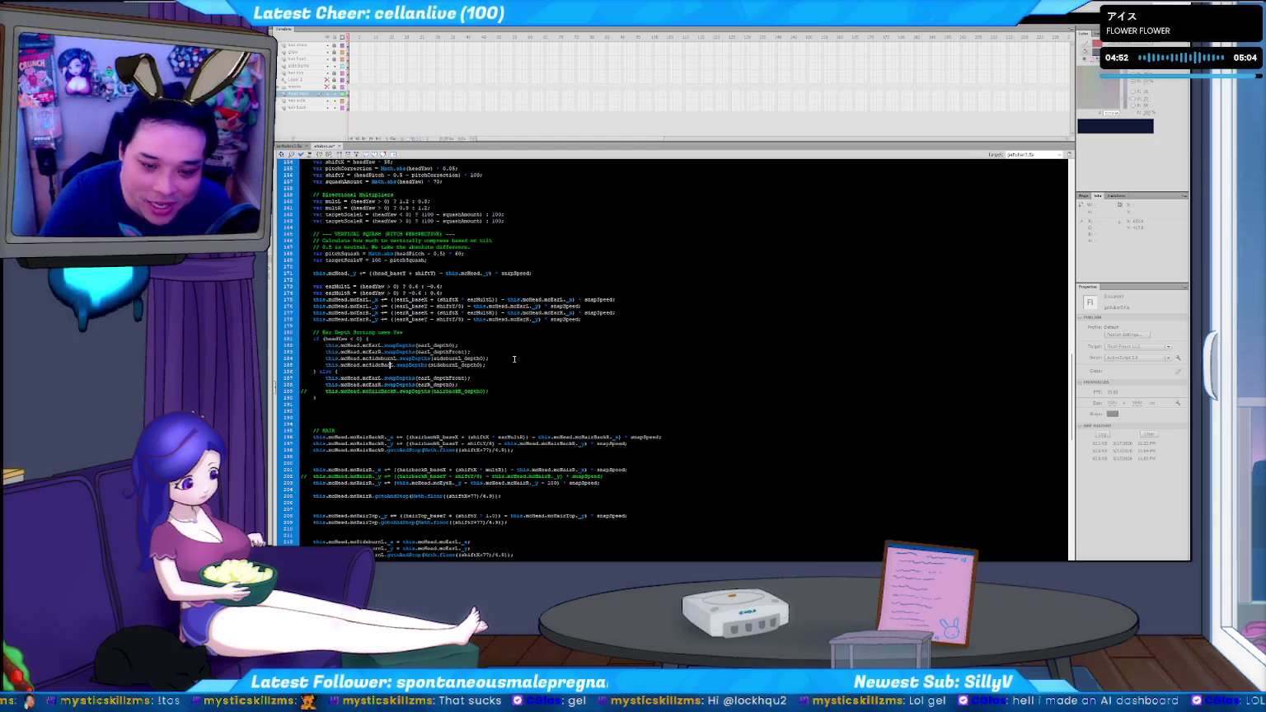
type("k")
type("Back")
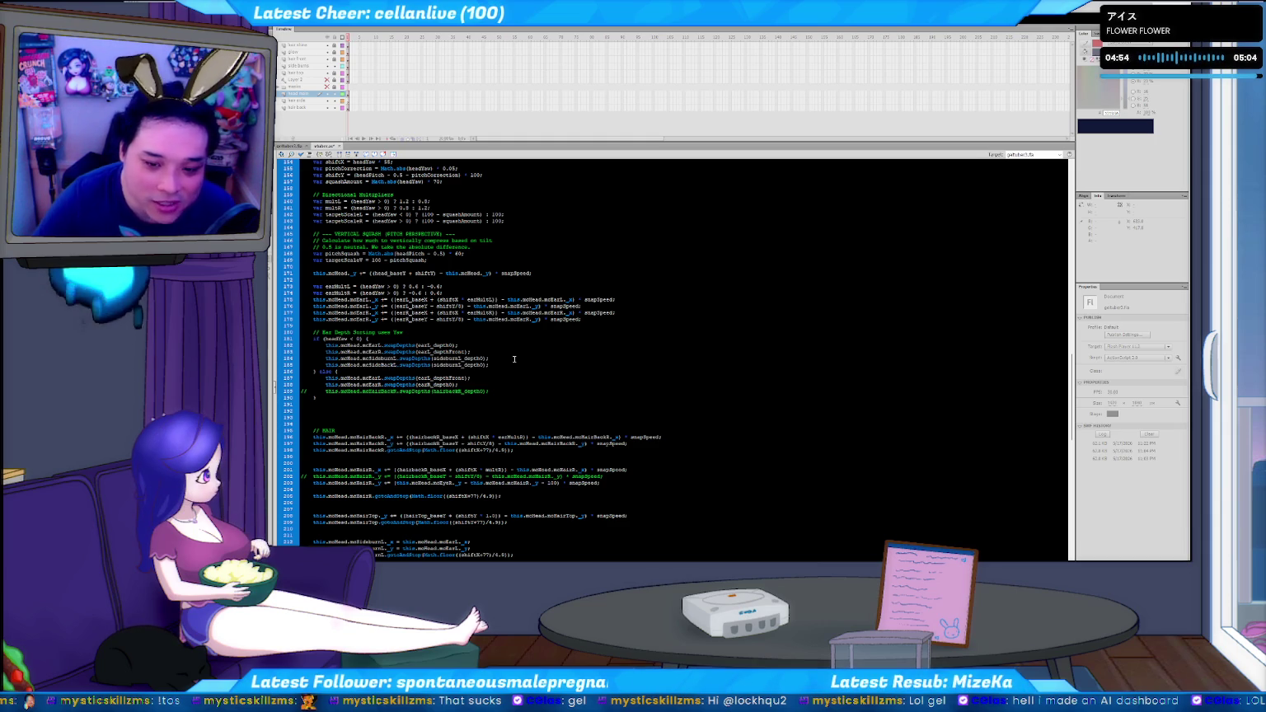
type("Back")
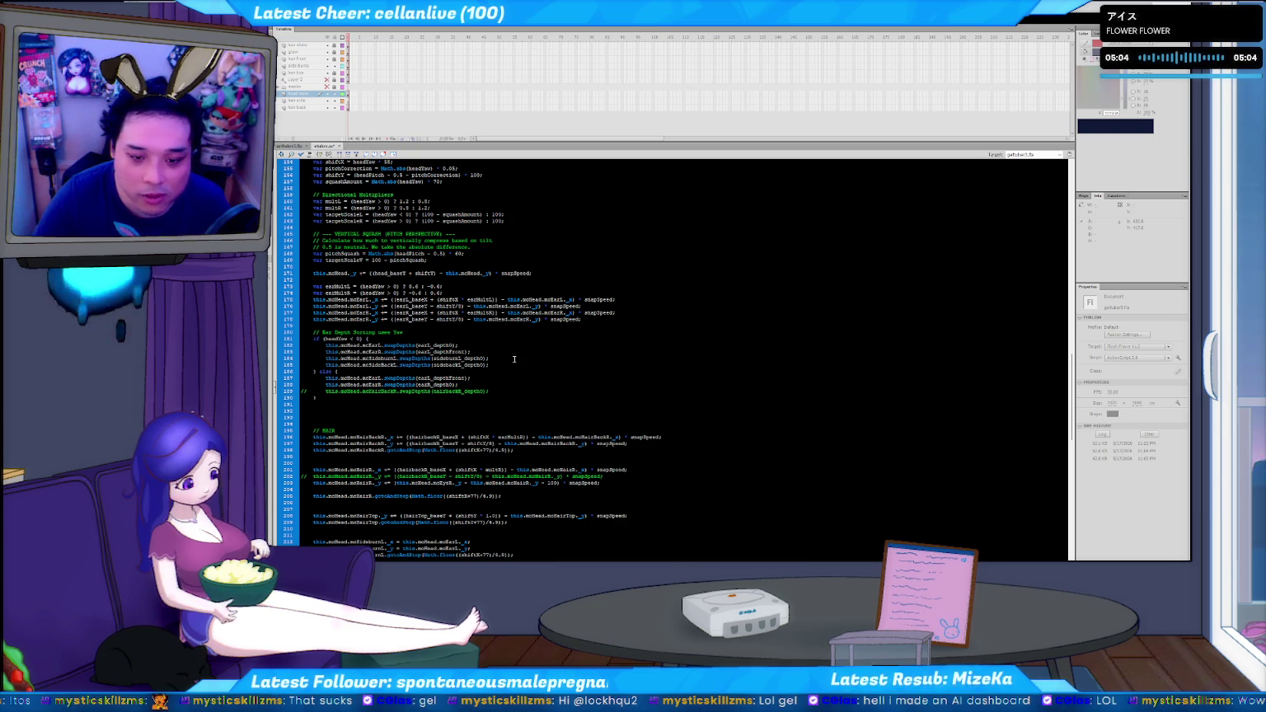
Paste both swap lines into the else block, using sideburnL_depthFront and sidebackL_depthFront
key("shift+Home")
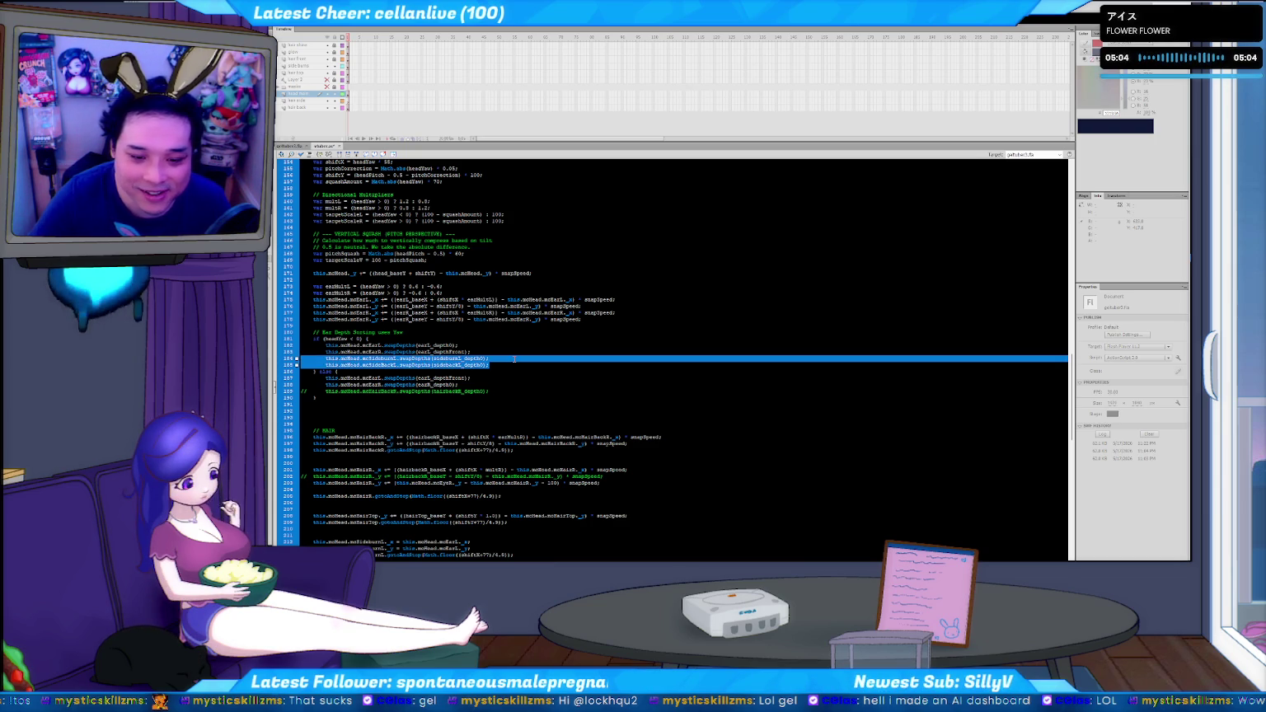
key("End")
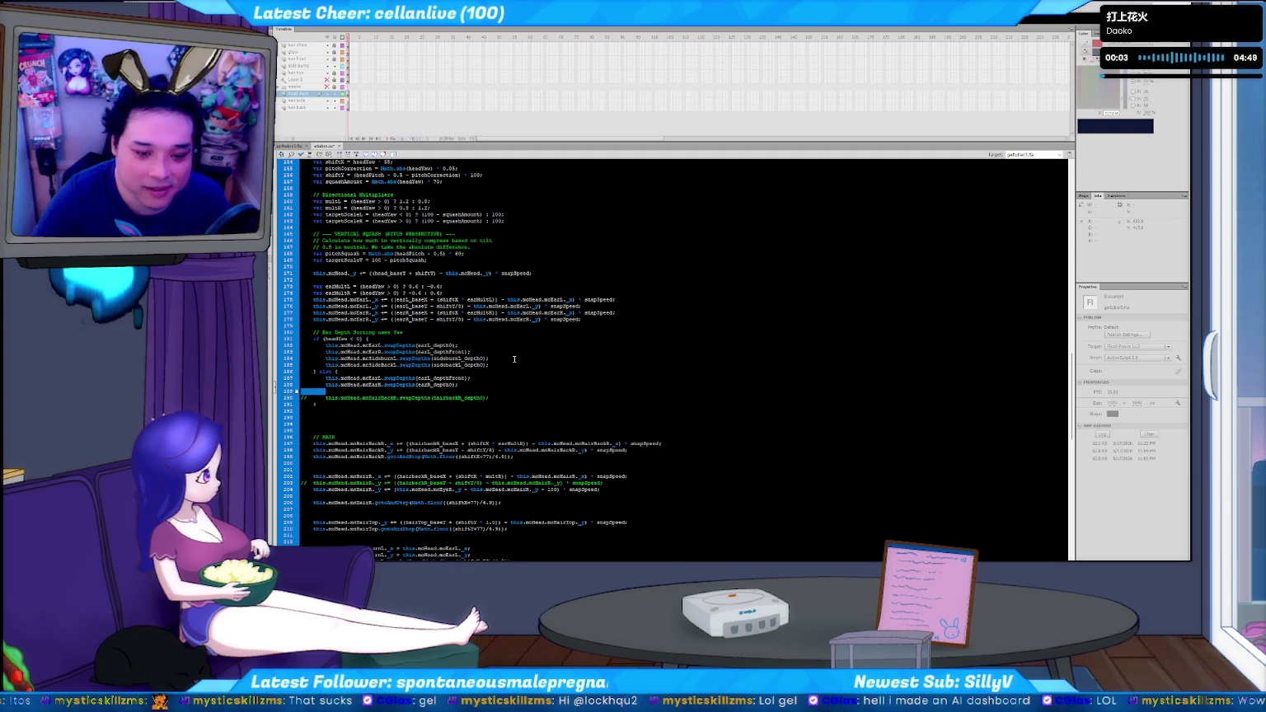
key("ctrl+v")
key("Left")
key("Left")
key("Left")
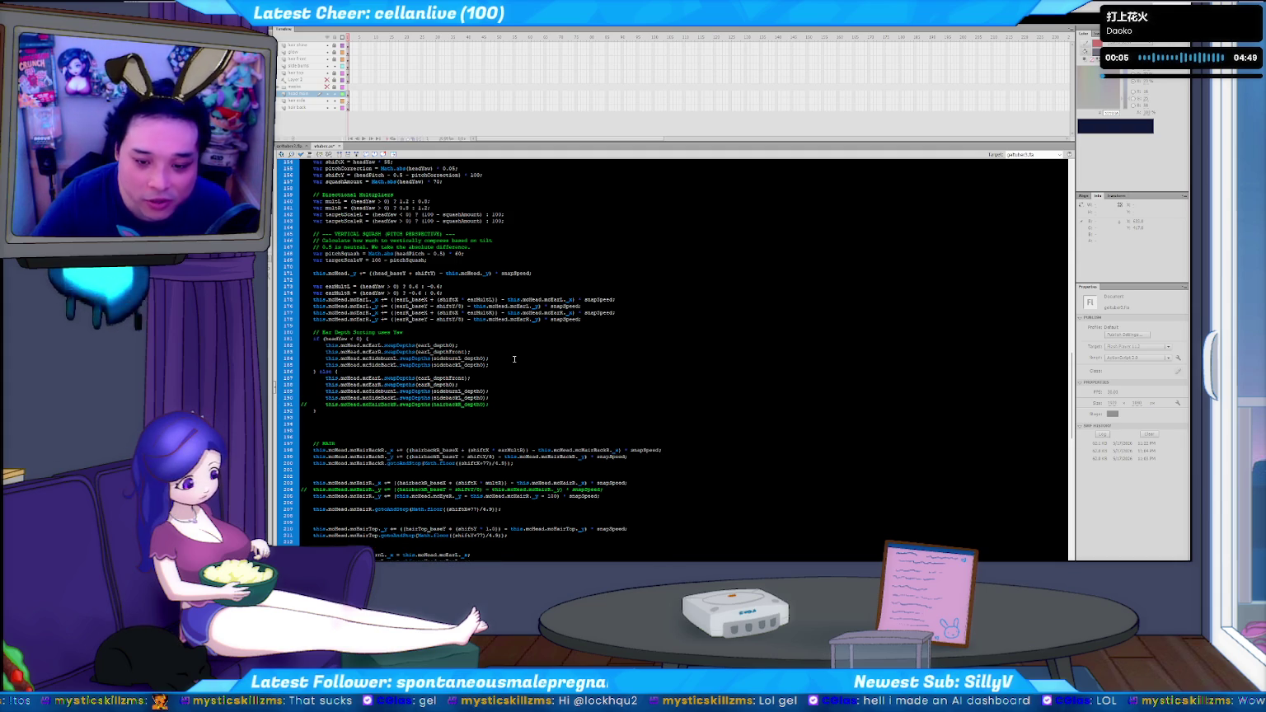
key("Delete")
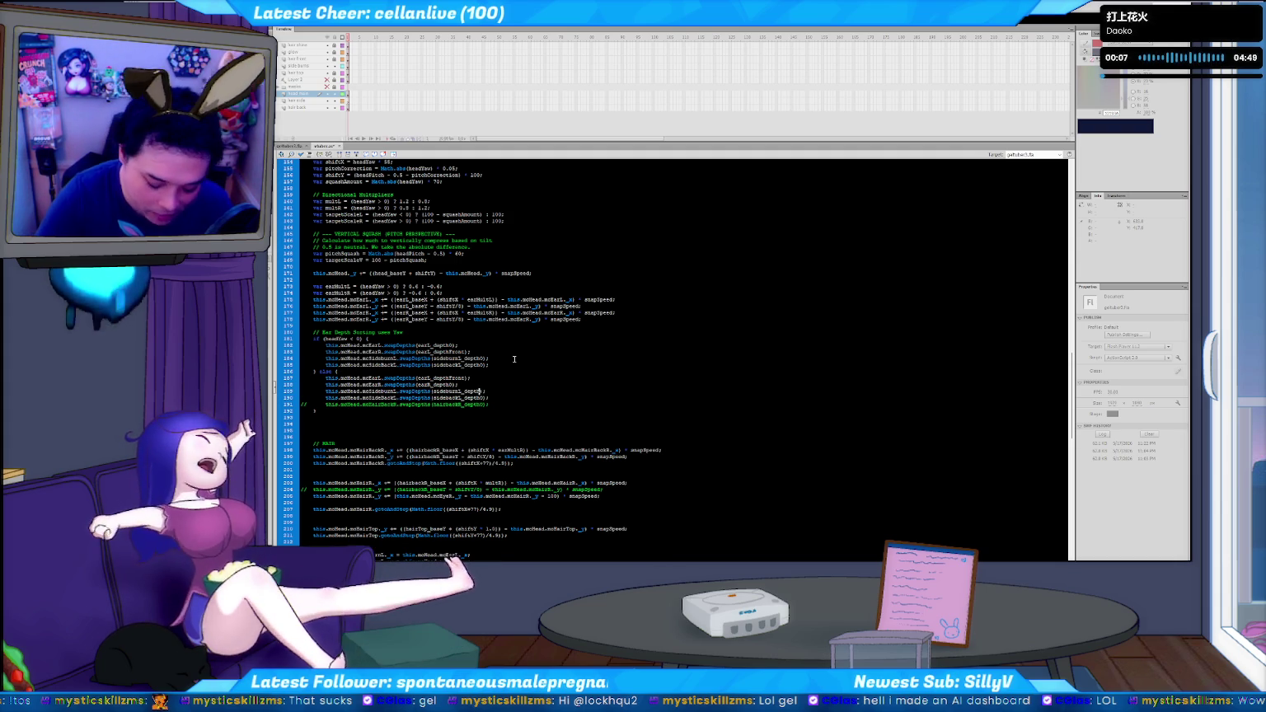
type("Front")
key("Down")
key("Left")
key("Left")
key("Left")
key("Delete")
type("Front")
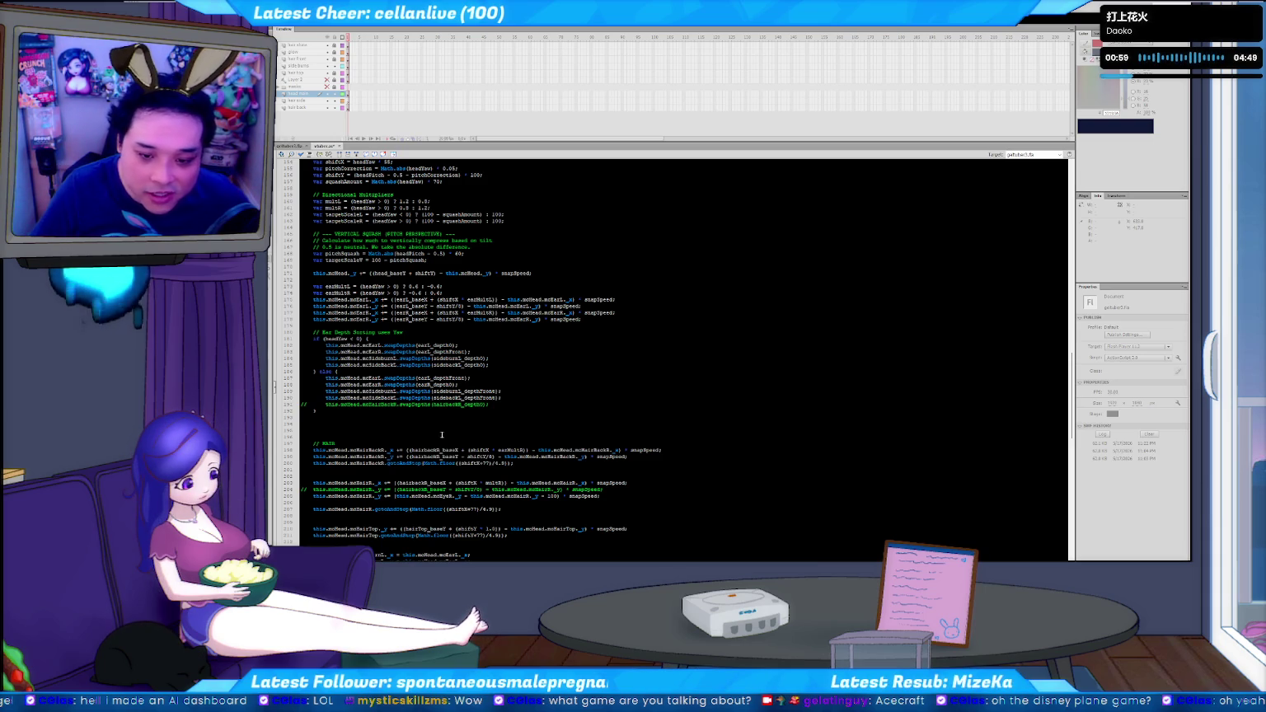
left_click(507, 405)
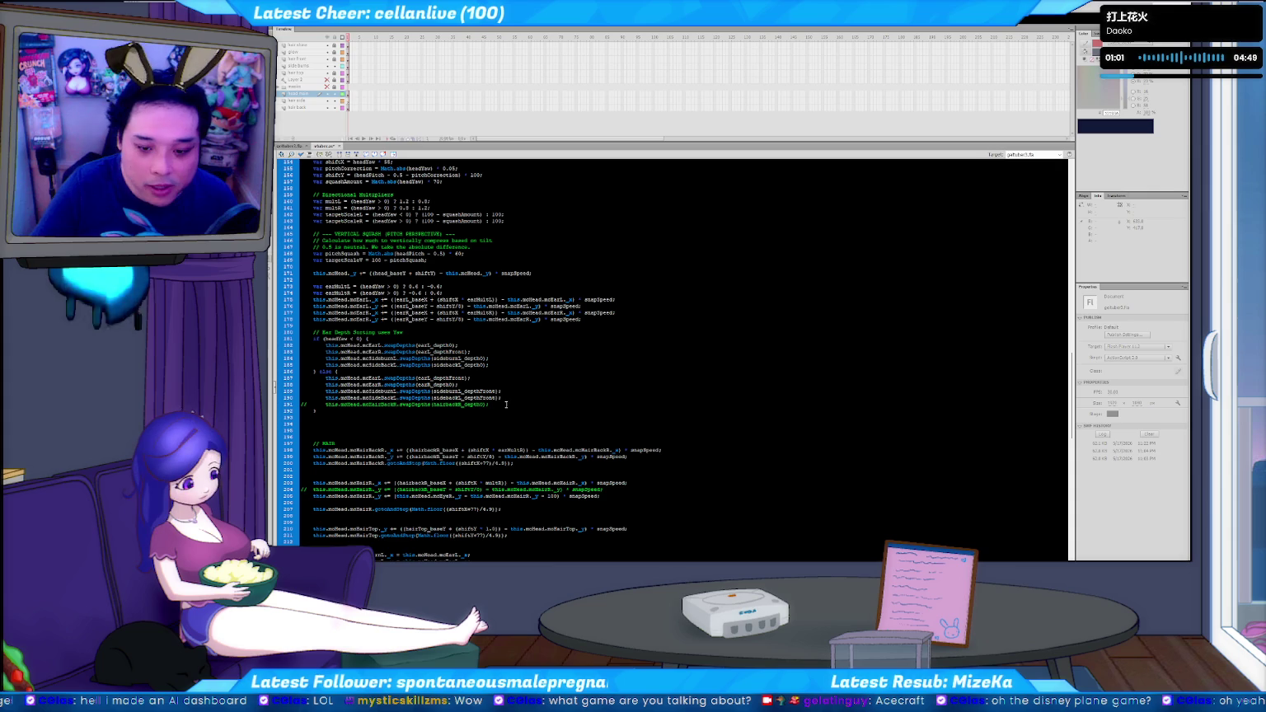
Delete the commented-out mcHairBackR swapDepths line at the end of line 191
key("shift+Home")
key("BackSpace")
key("Delete")
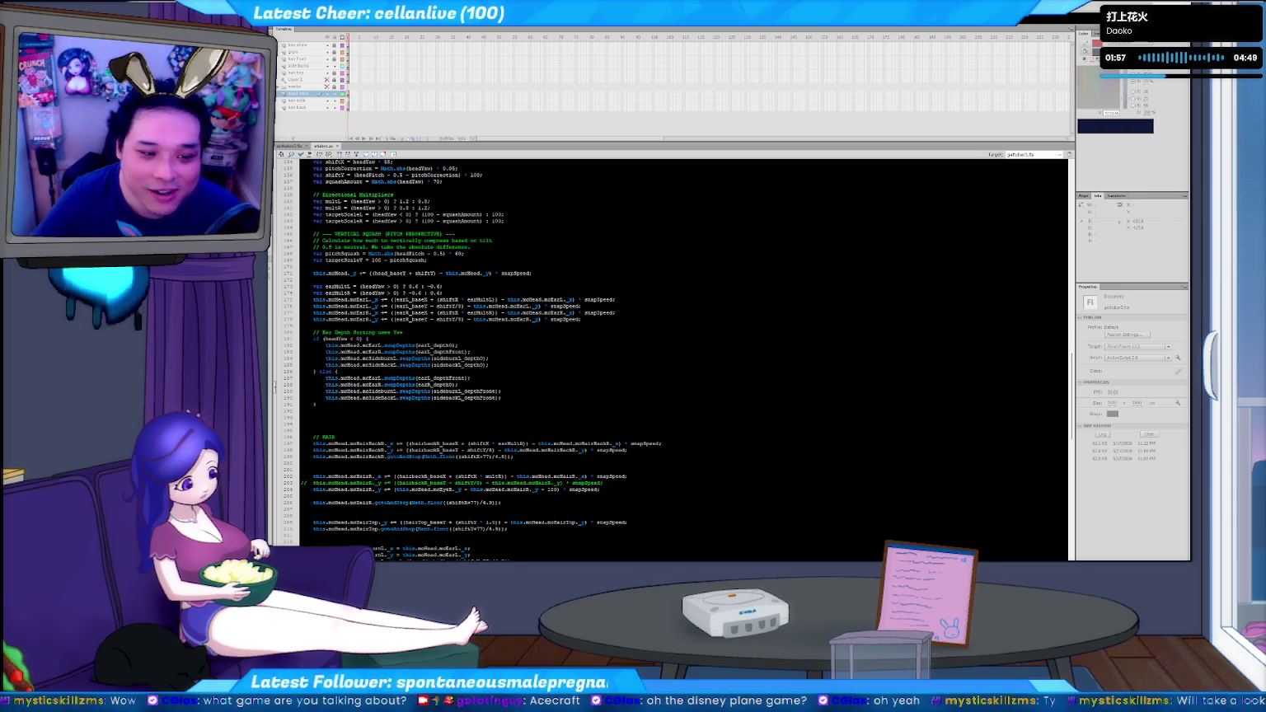
left_click(518, 393)
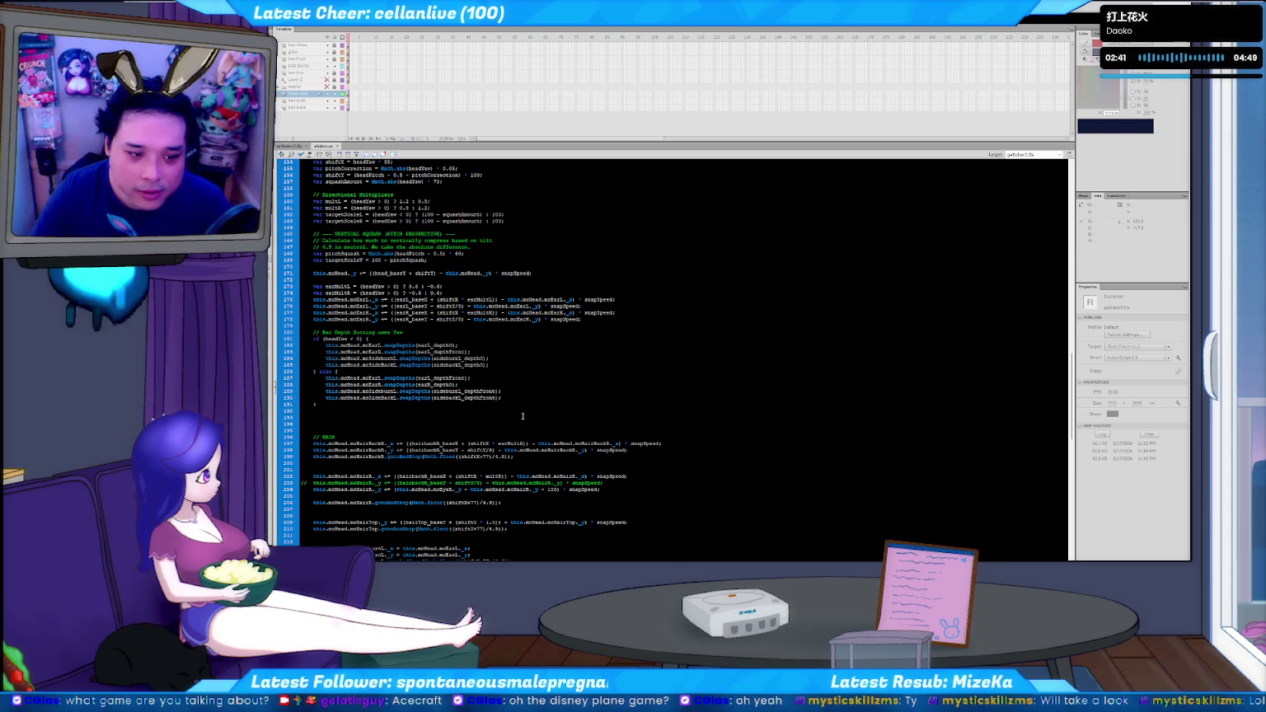
In the depth settings block, duplicate the earR_depthFront line and rename it for the sideburn
key("ctrl+Home")
scroll(523, 417, "down", 1)
scroll(492, 393, "down", 2)
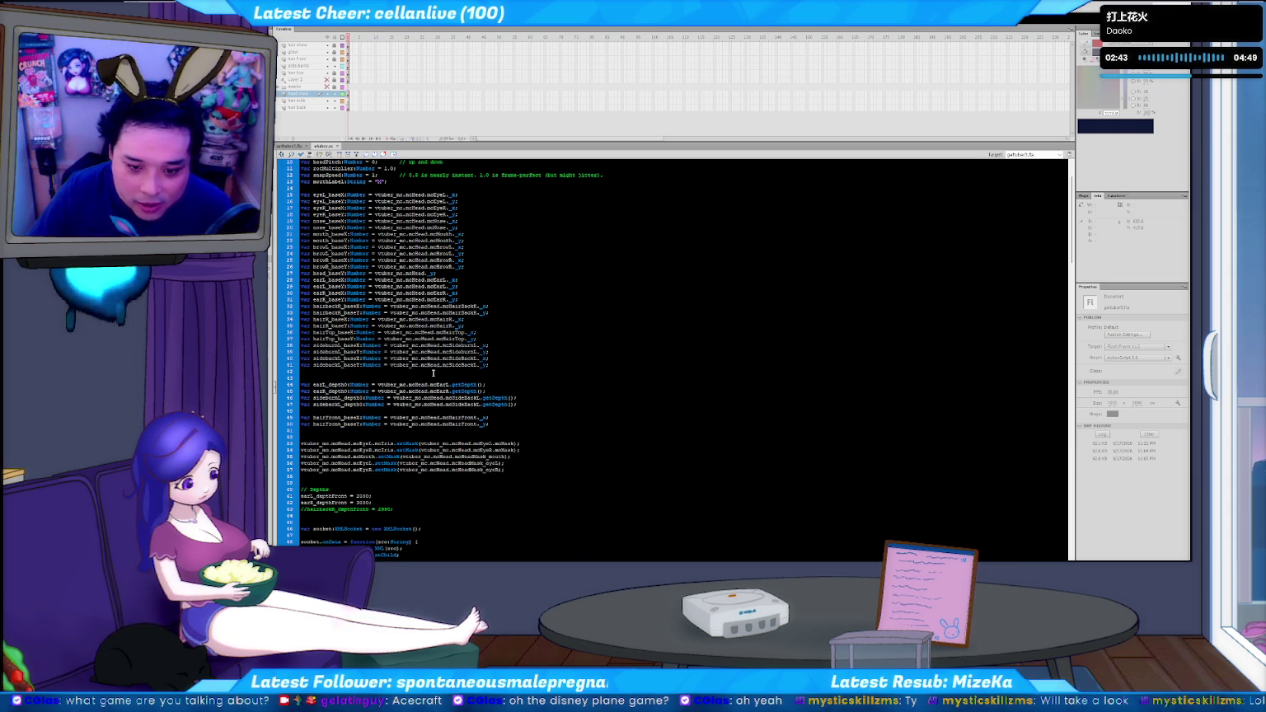
scroll(375, 477, "down", 1)
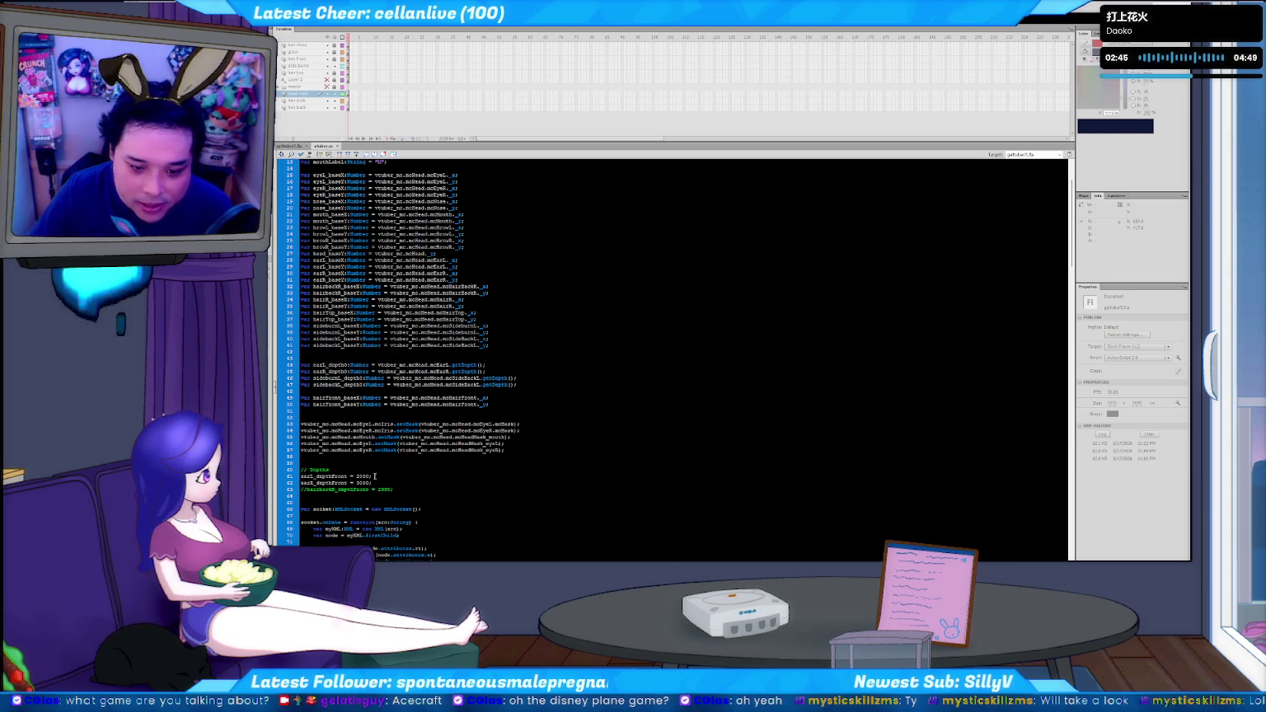
triple_click(391, 482)
key("ctrl+v")
key("Home")
type("burnR")
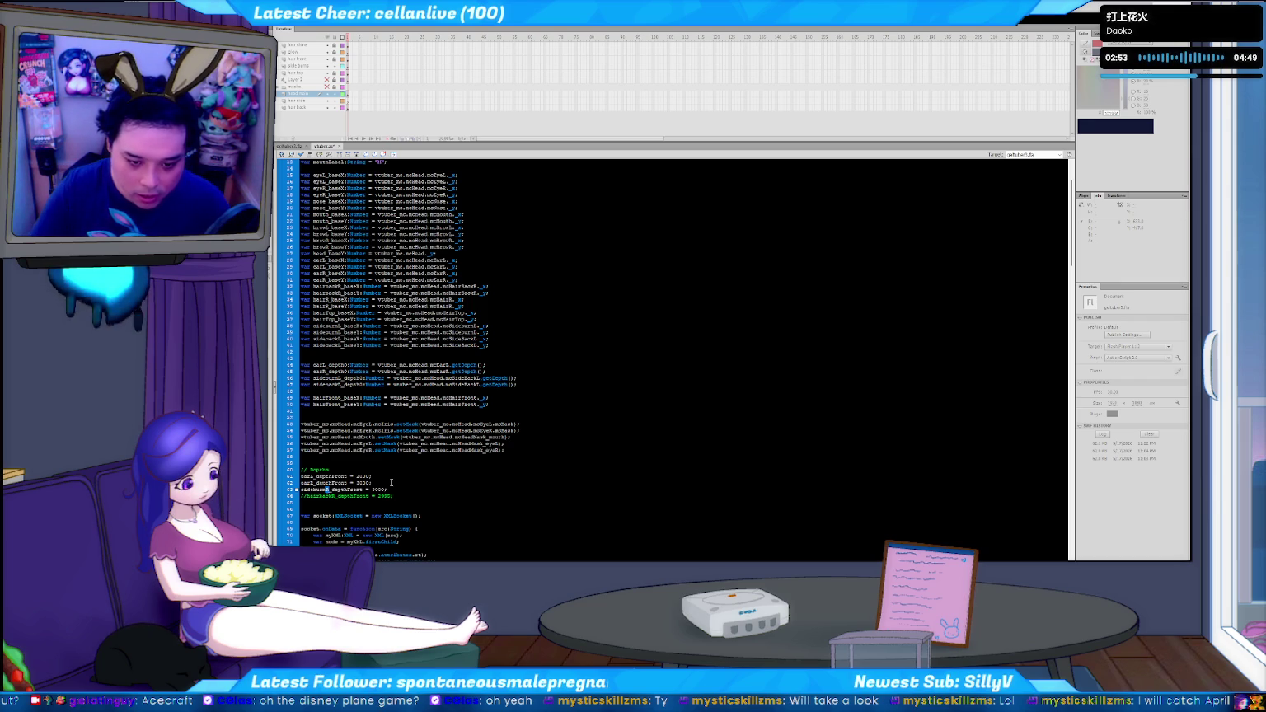
Set the sideburn front depth to 2001 and the side-back front depth to 1999
key("End")
key("Left")
key("Left")
key("Left")
key("BackSpace")
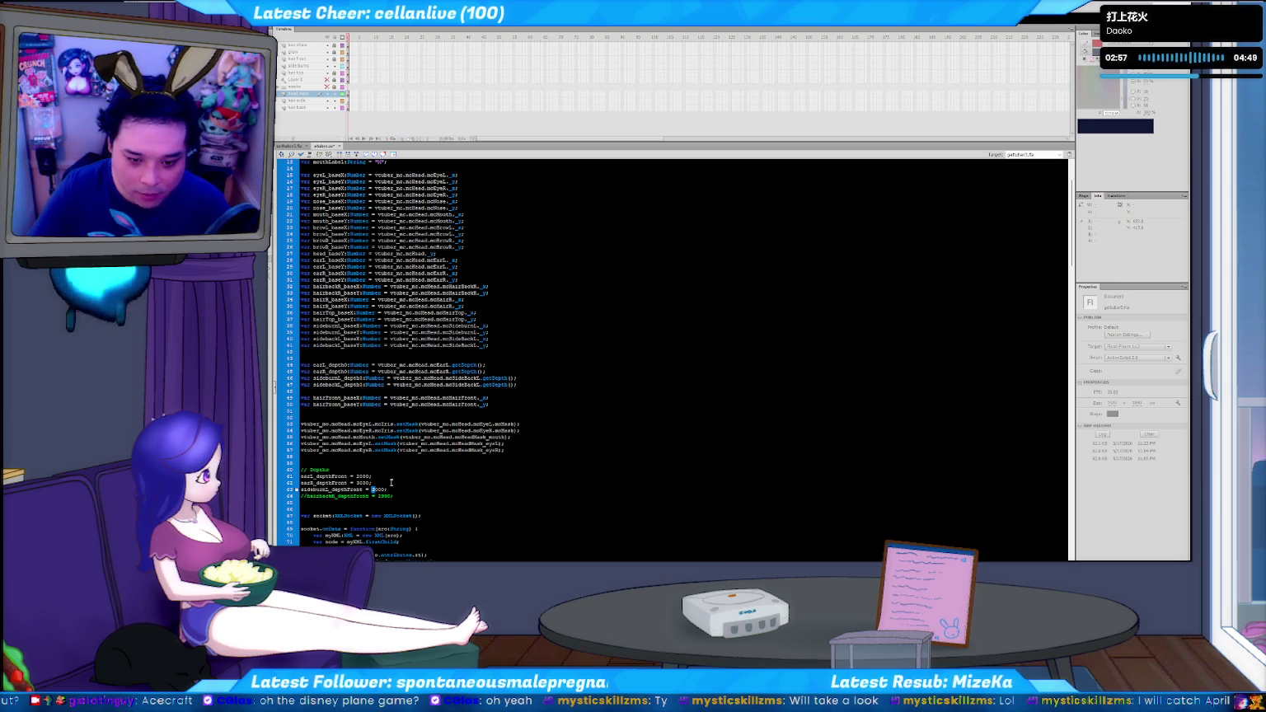
key("shift+Right")
key("shift+Right")
key("shift+Right")
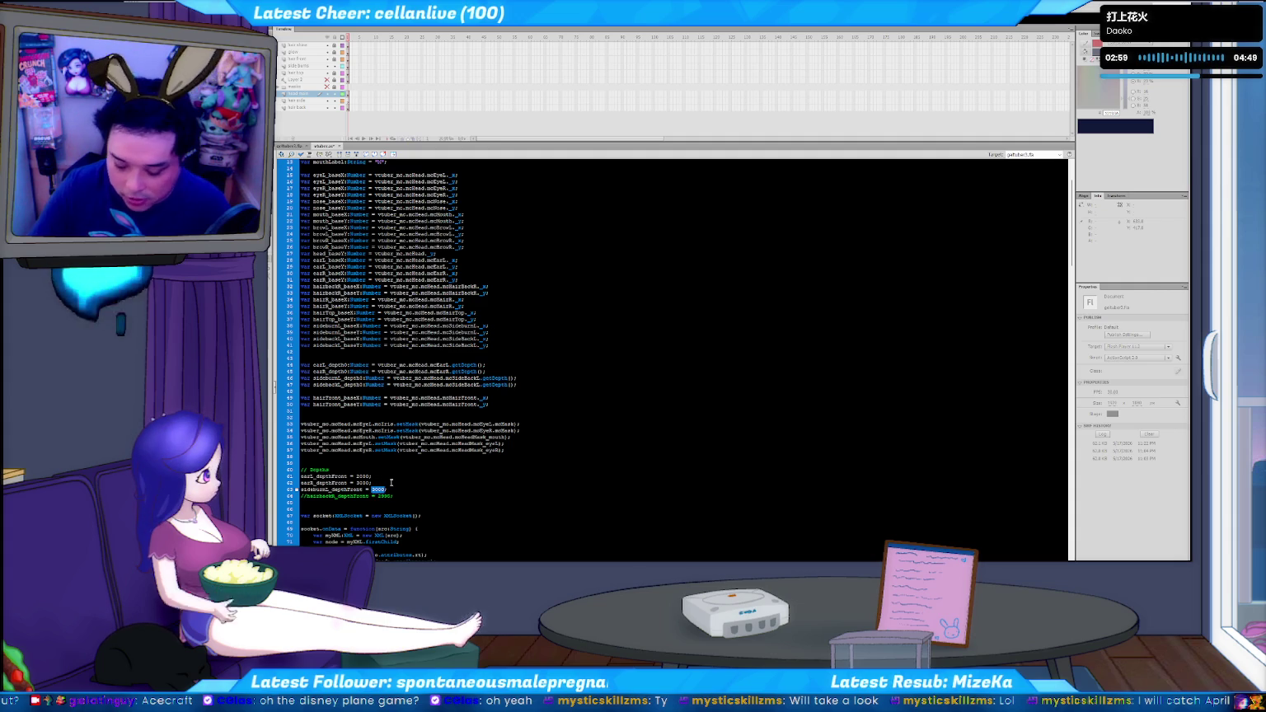
type("2000")
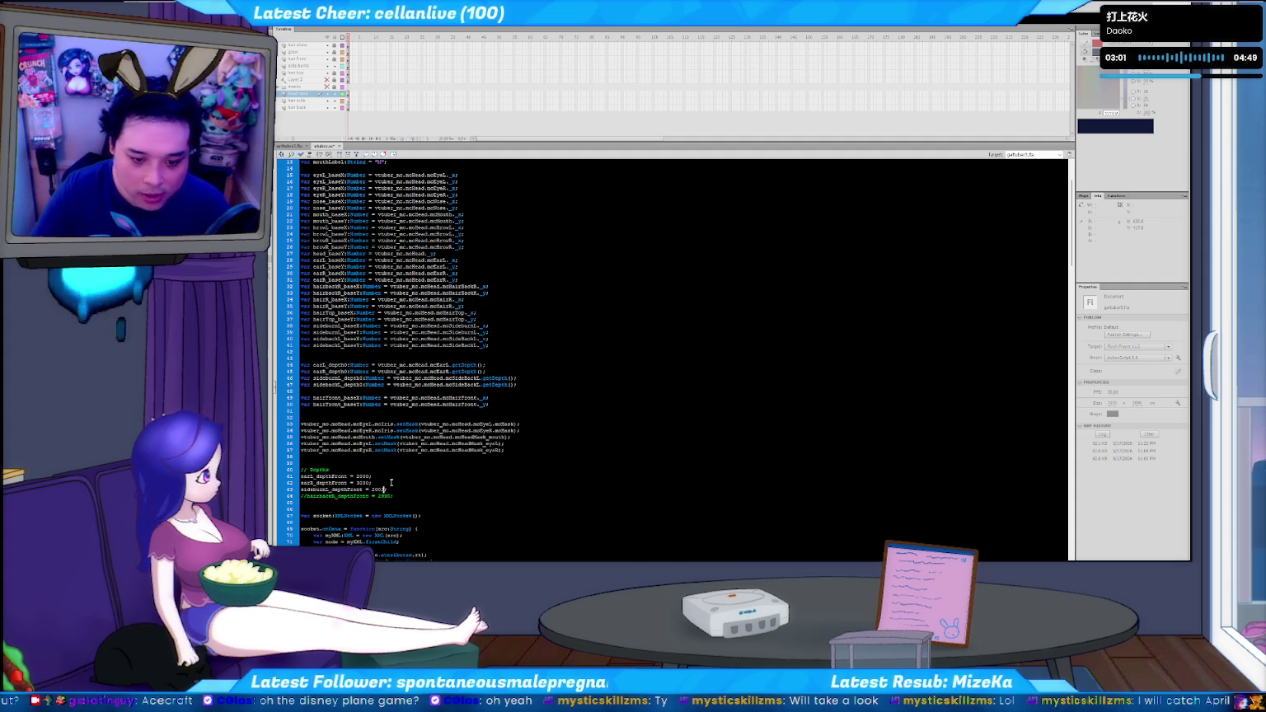
key("BackSpace")
type("1;")
key("Return")
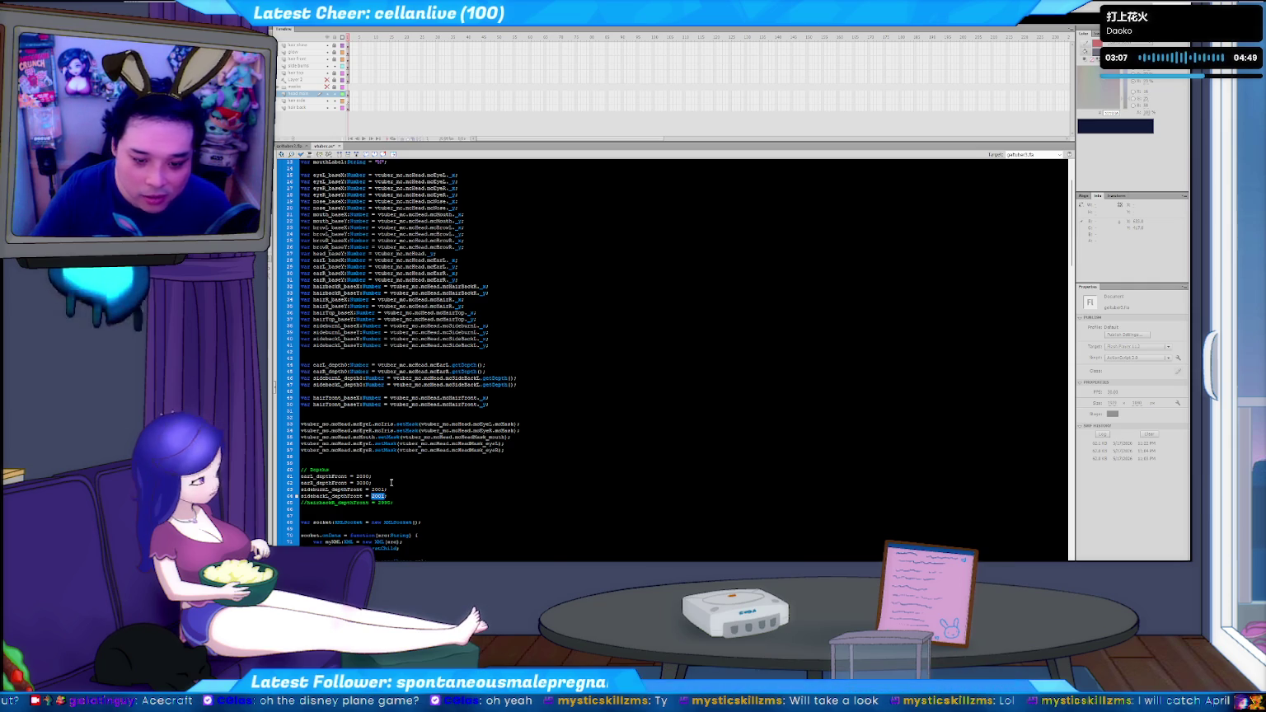
type("1999")
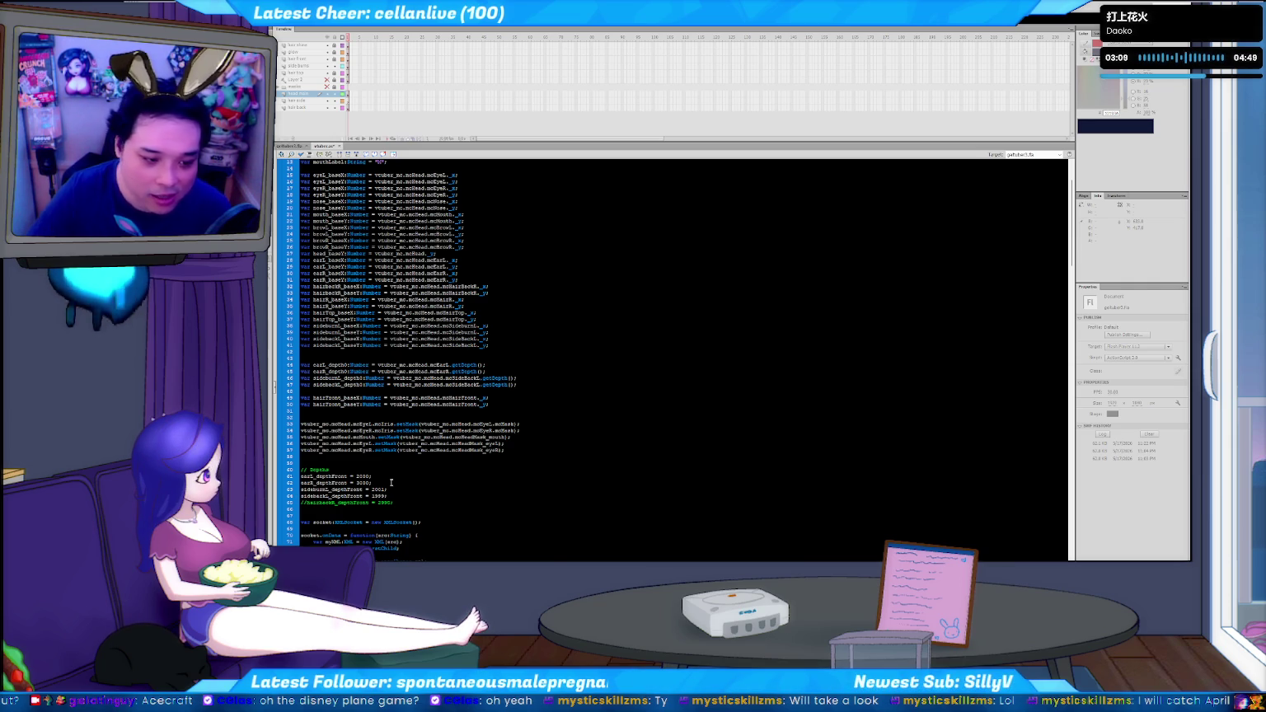
scroll(350, 482, "down", 1)
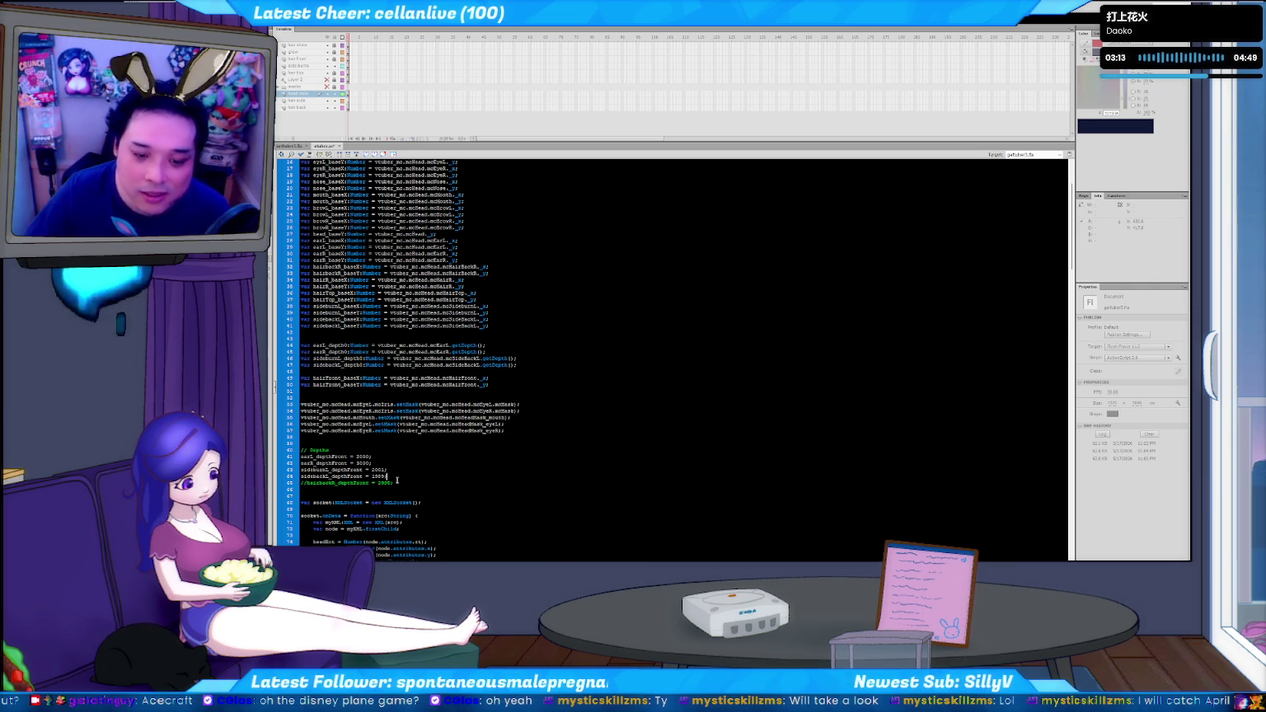
left_click(385, 470)
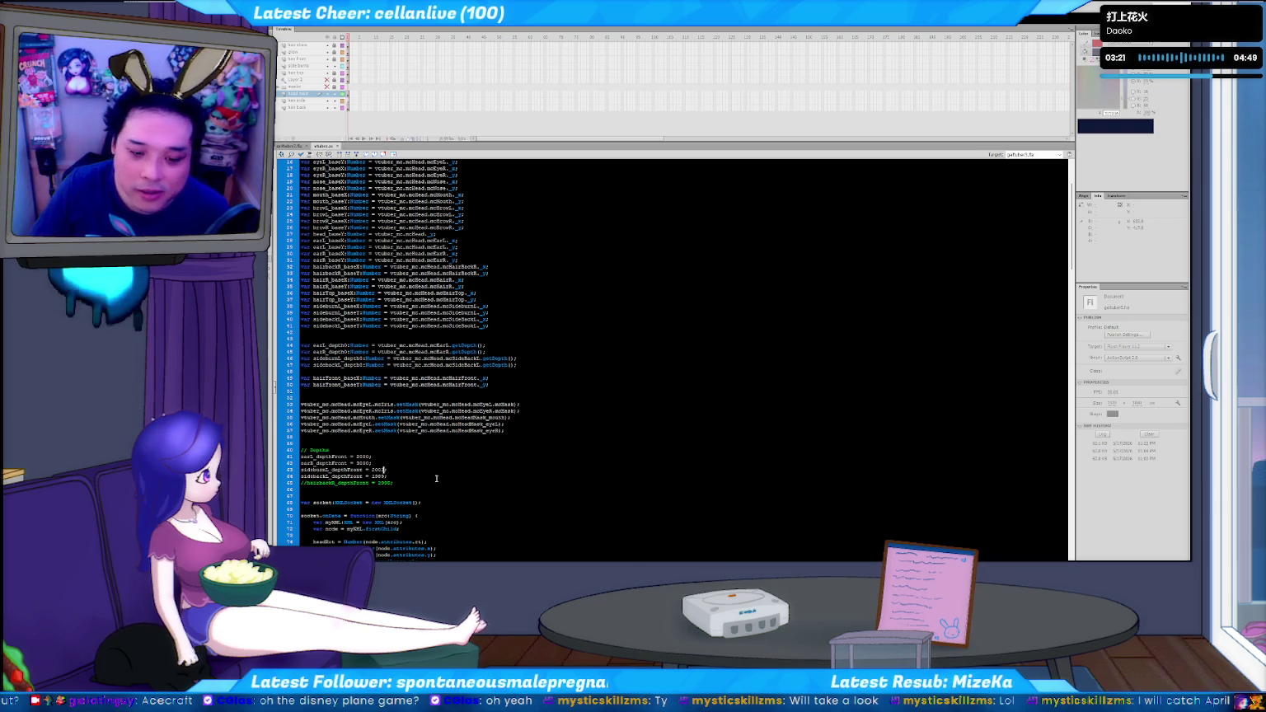
type("1")
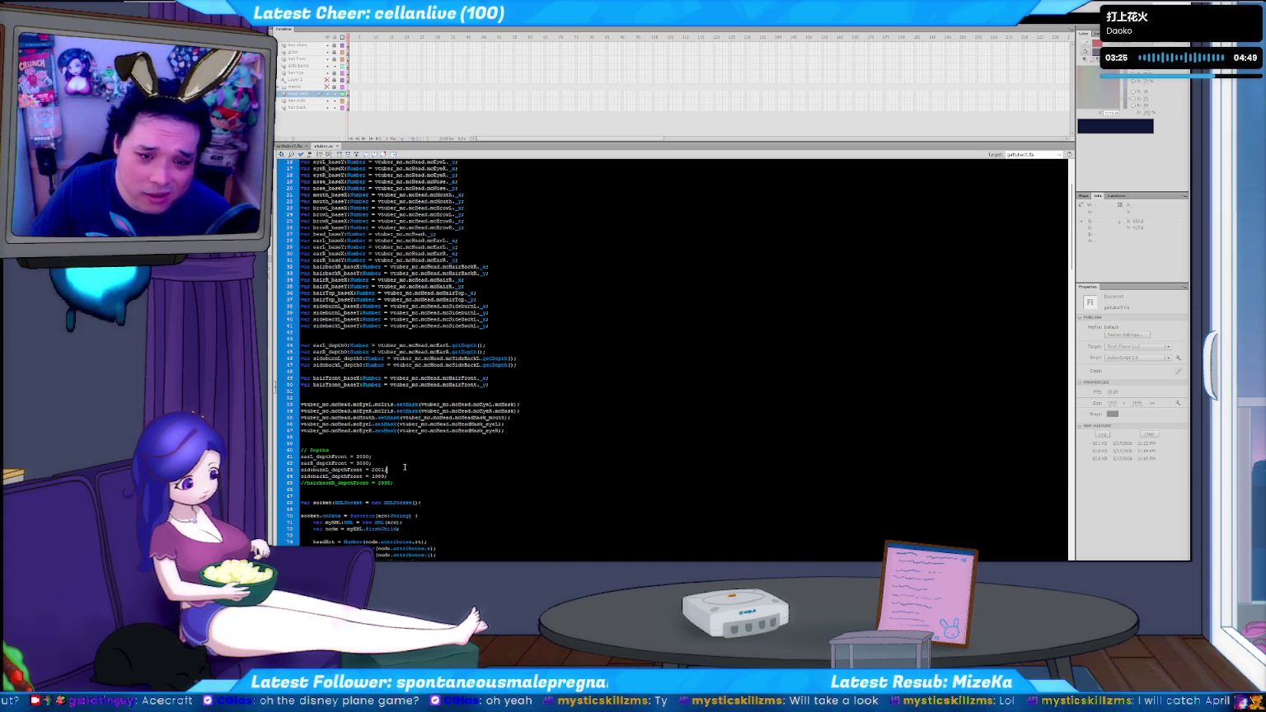
Test the movie with Ctrl+Enter, close the preview, and switch to the overlay folder
key("ctrl+Return")
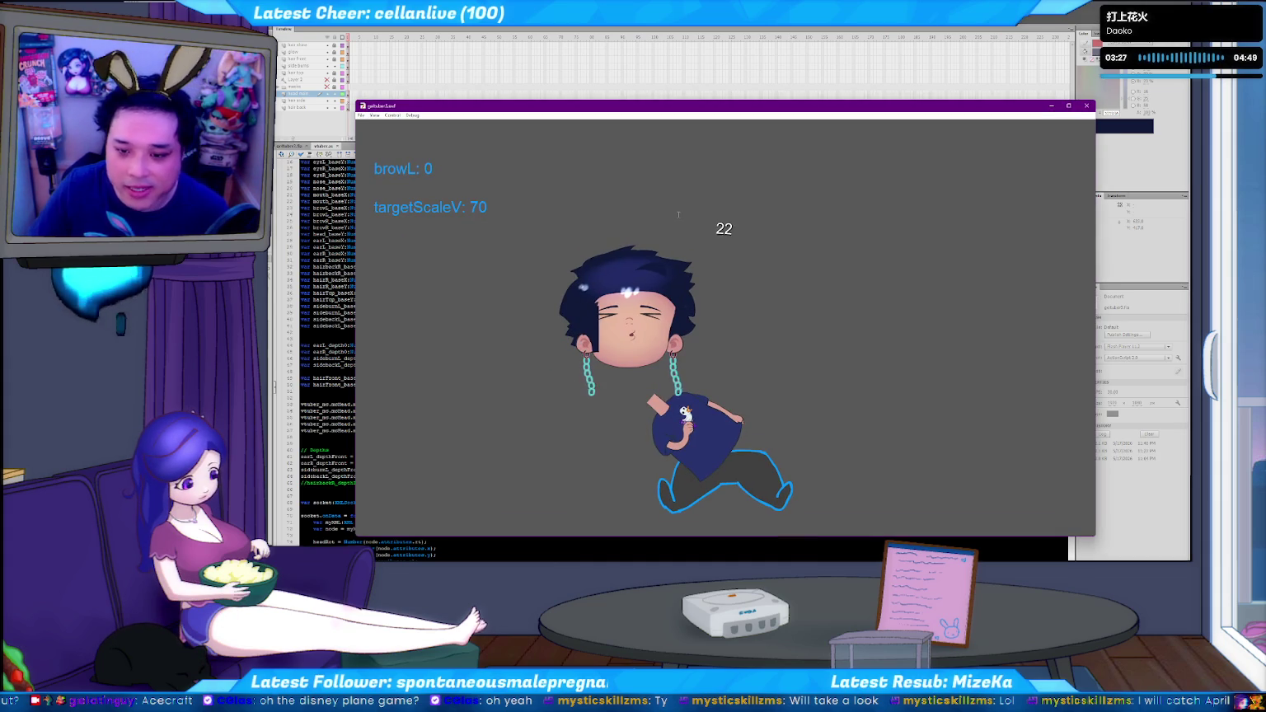
left_click(1086, 105)
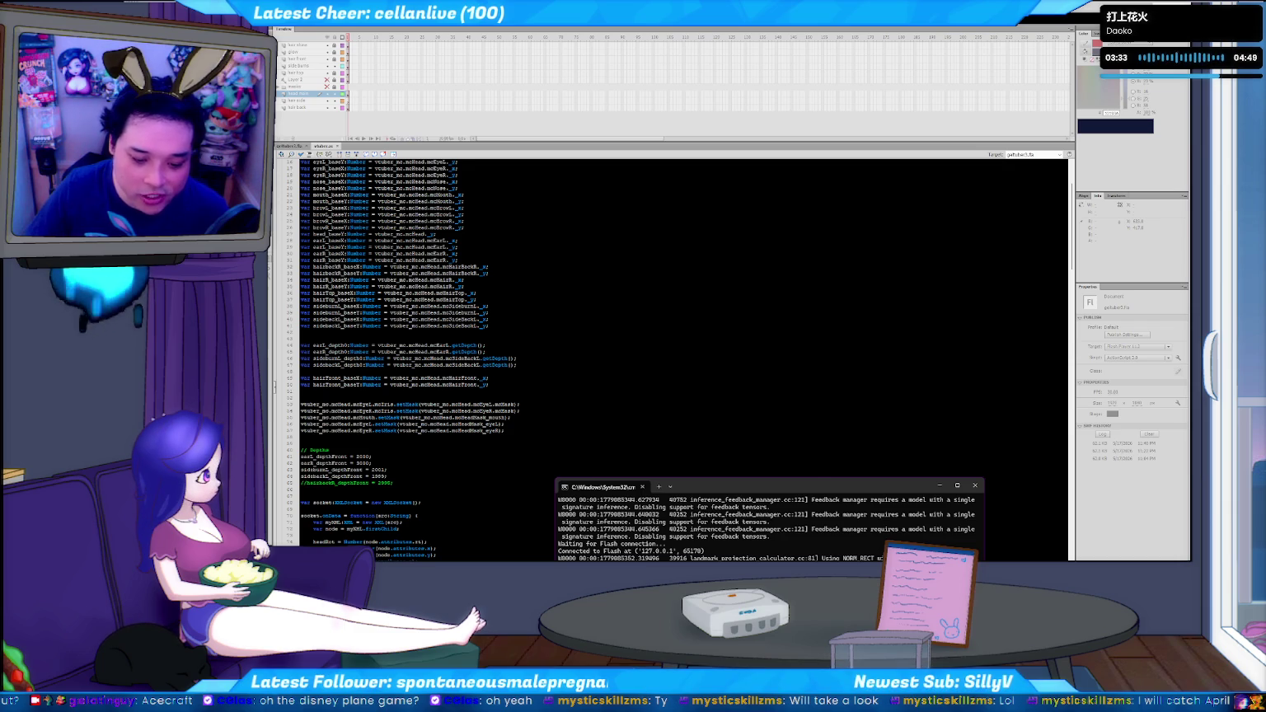
key("alt+Tab")
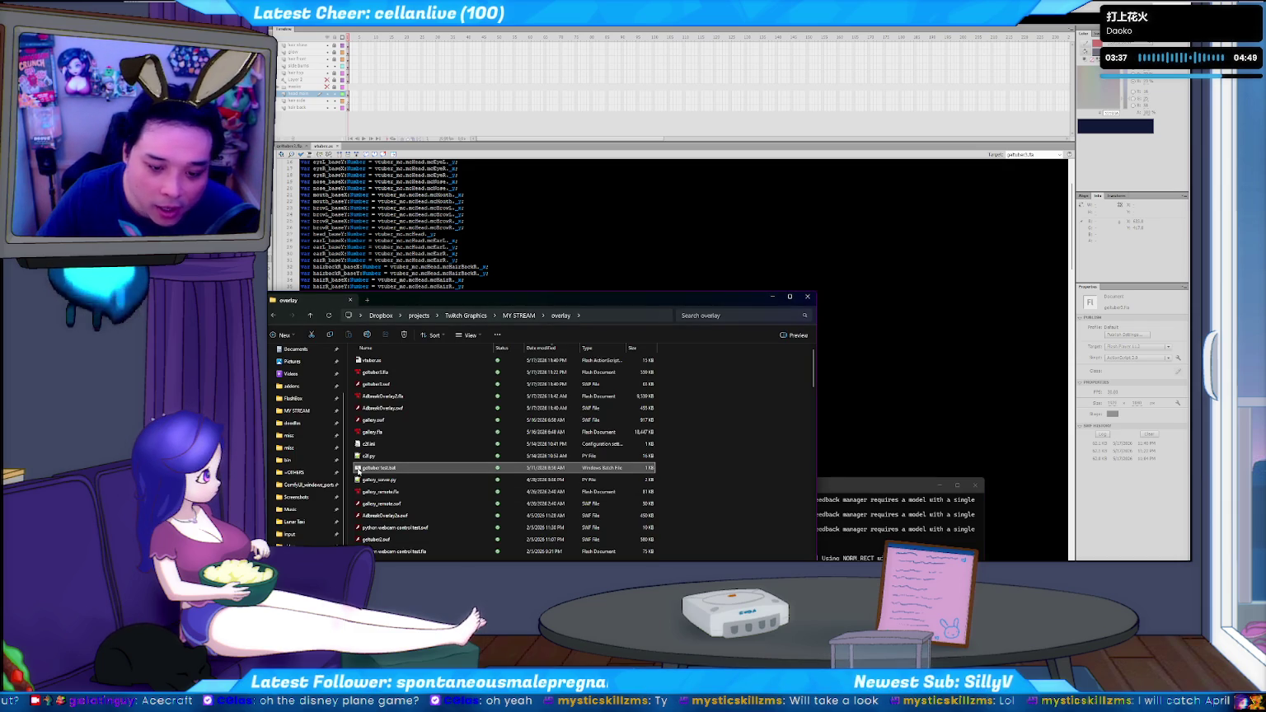
Launch the face-tracking test .bat, move the player aside, then close it after watching
double_click(358, 469)
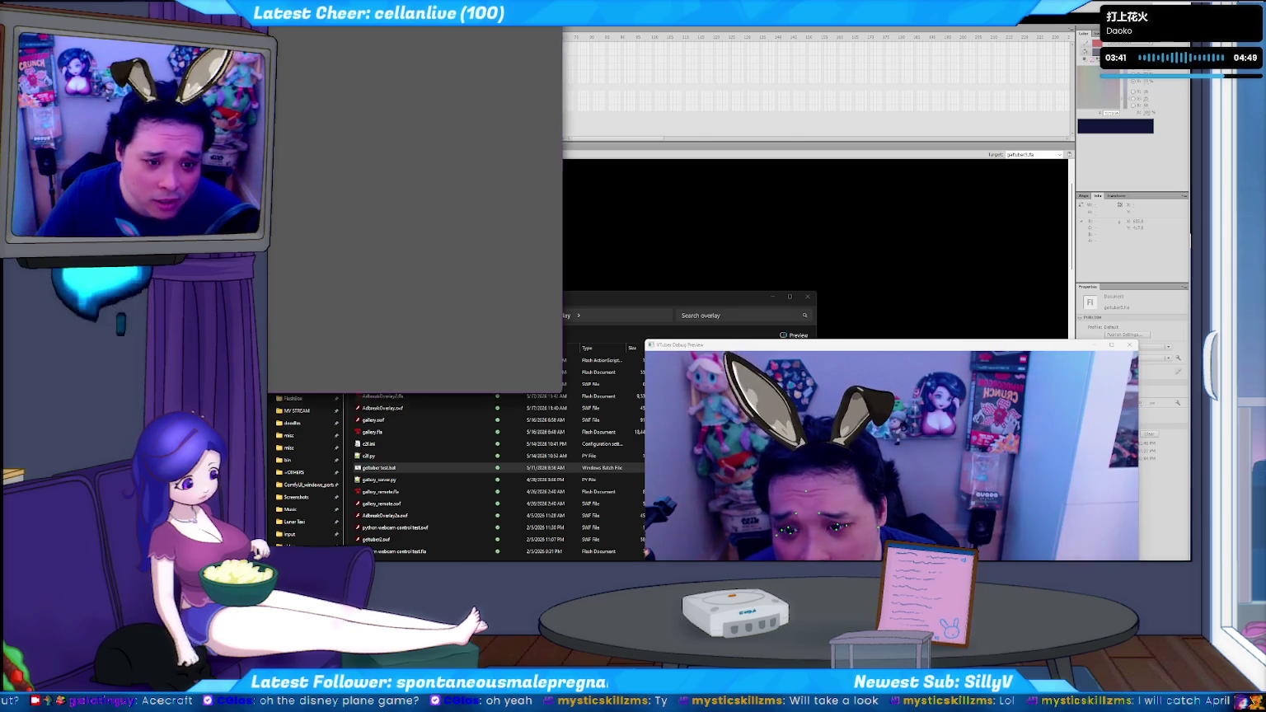
mouse_move(619, 156)
left_mouse_down()
mouse_move(648, 100)
mouse_move(611, 97)
left_mouse_up()
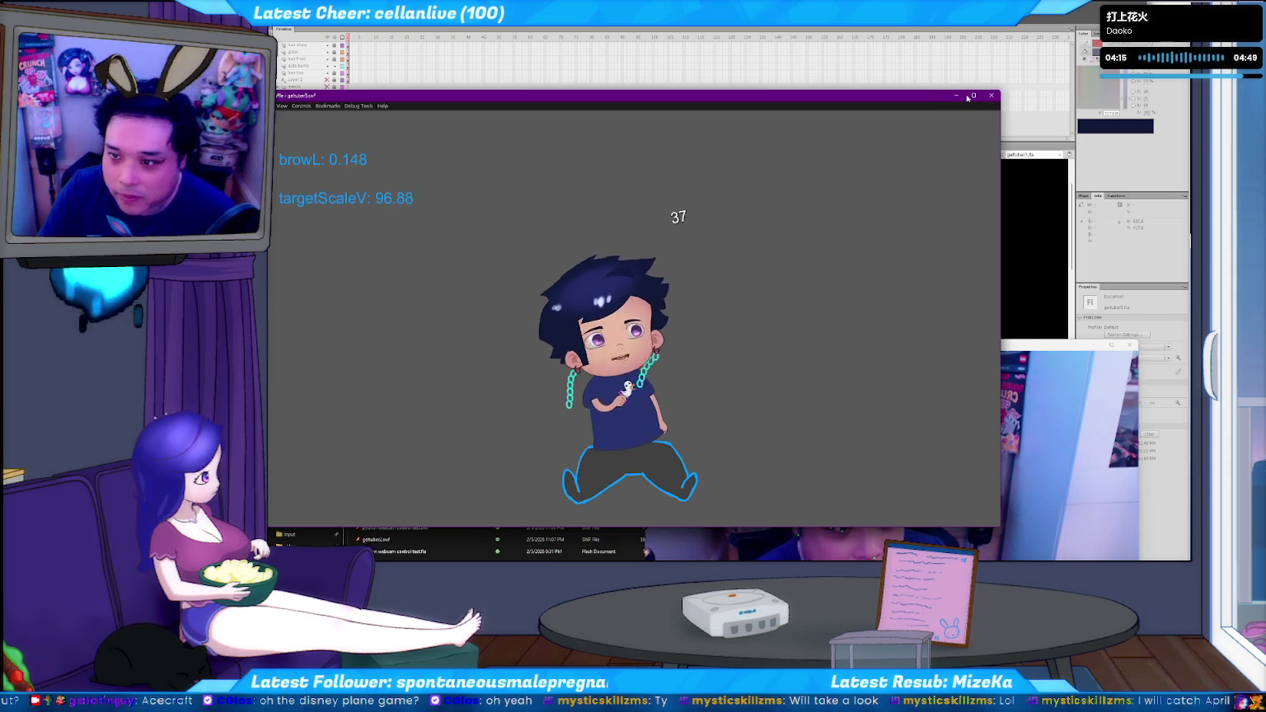
left_click(992, 95)
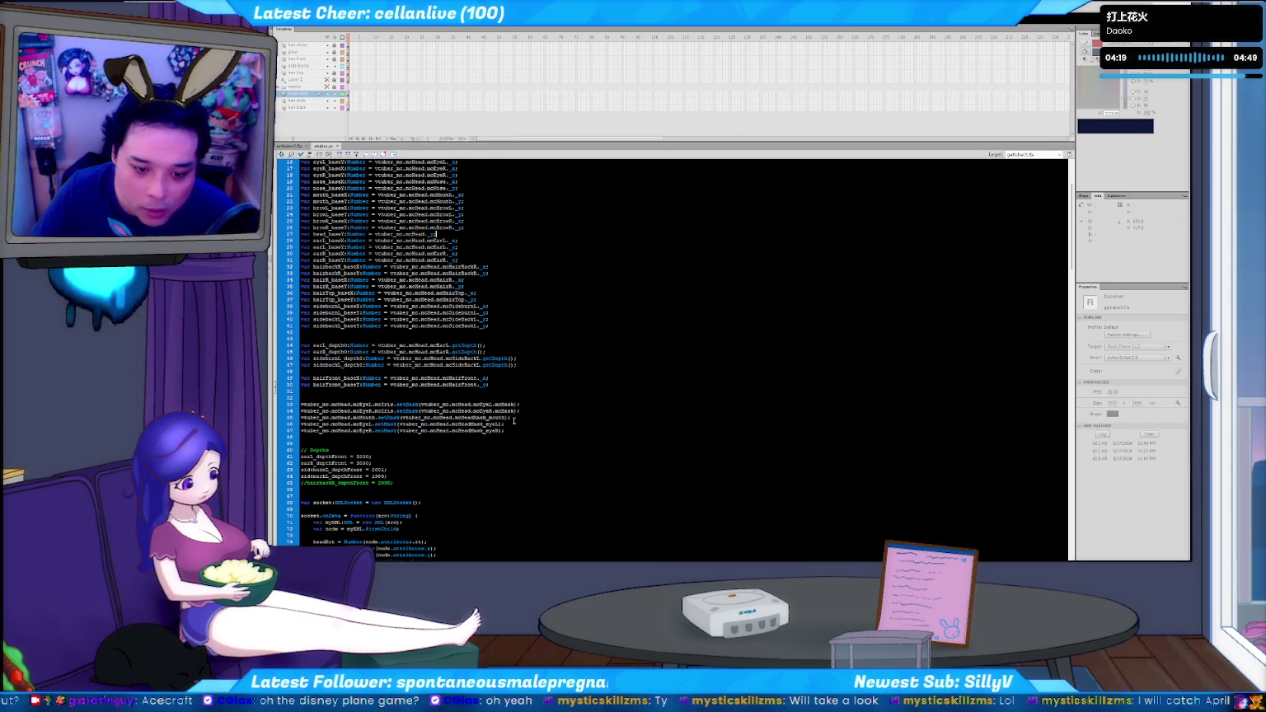
scroll(514, 421, "down", 10)
scroll(514, 413, "down", 10)
scroll(513, 404, "down", 10)
scroll(513, 392, "down", 10)
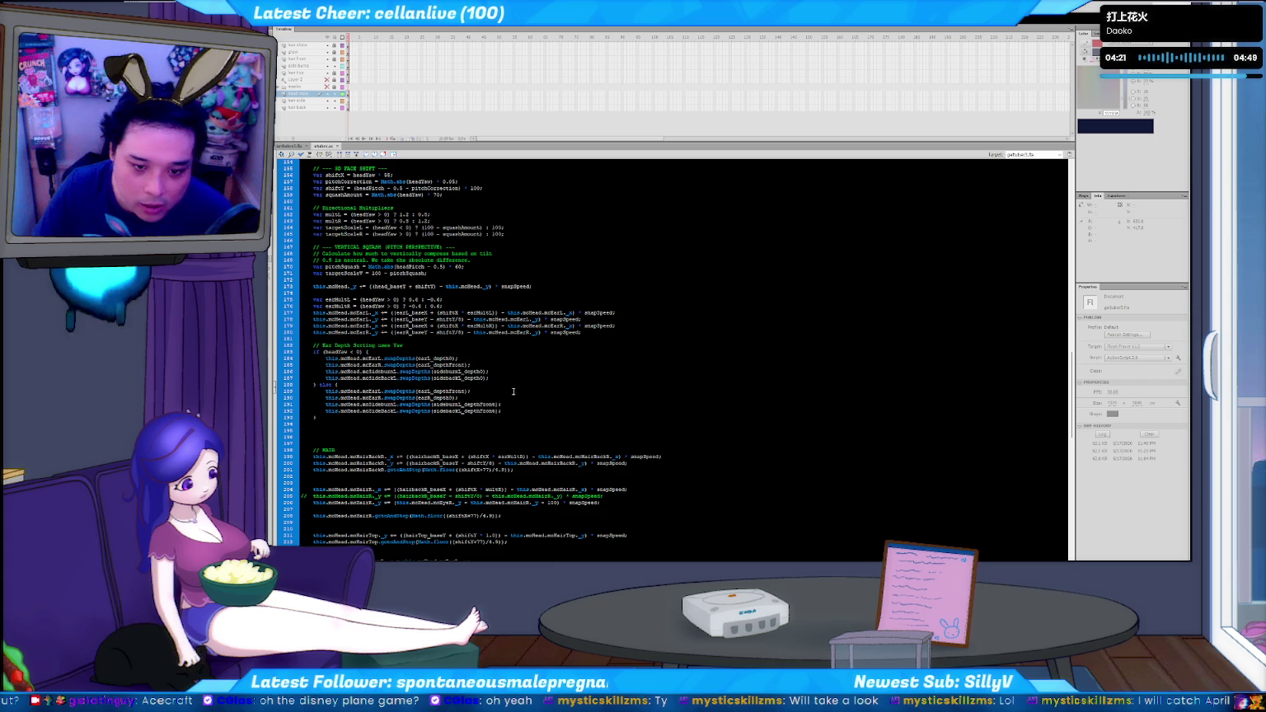
left_click(502, 302)
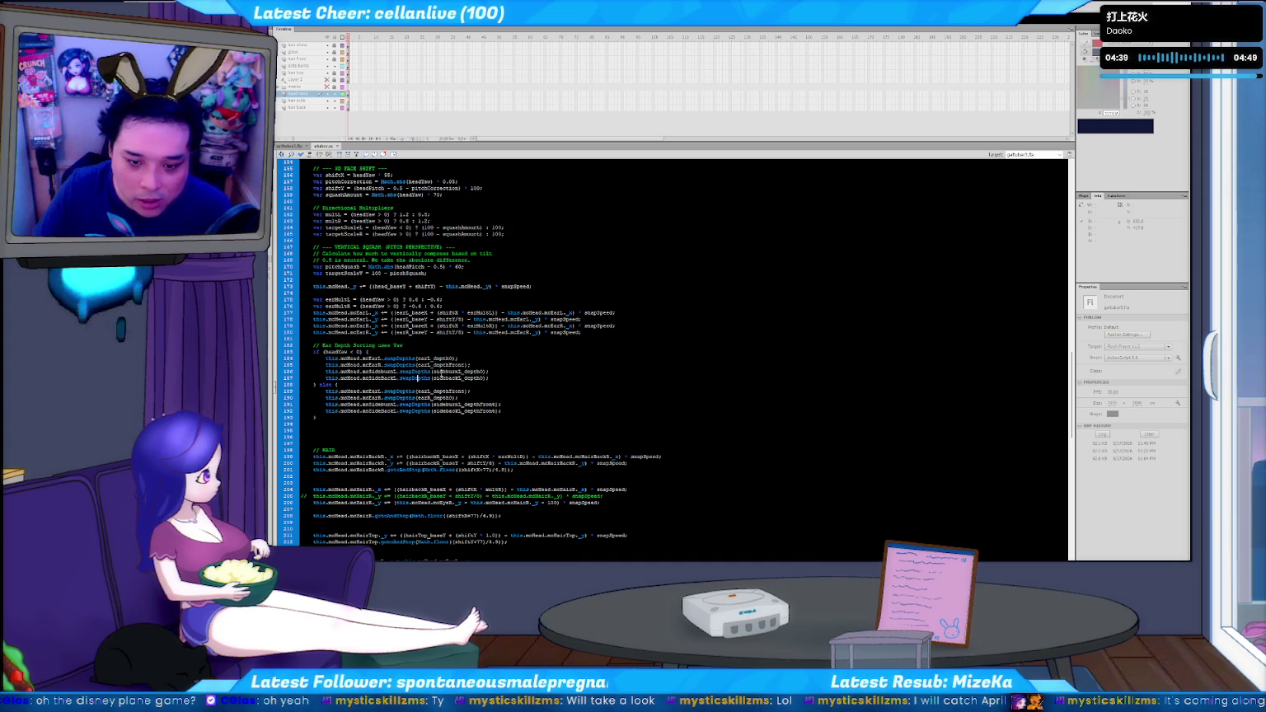
key("ctrl+Home")
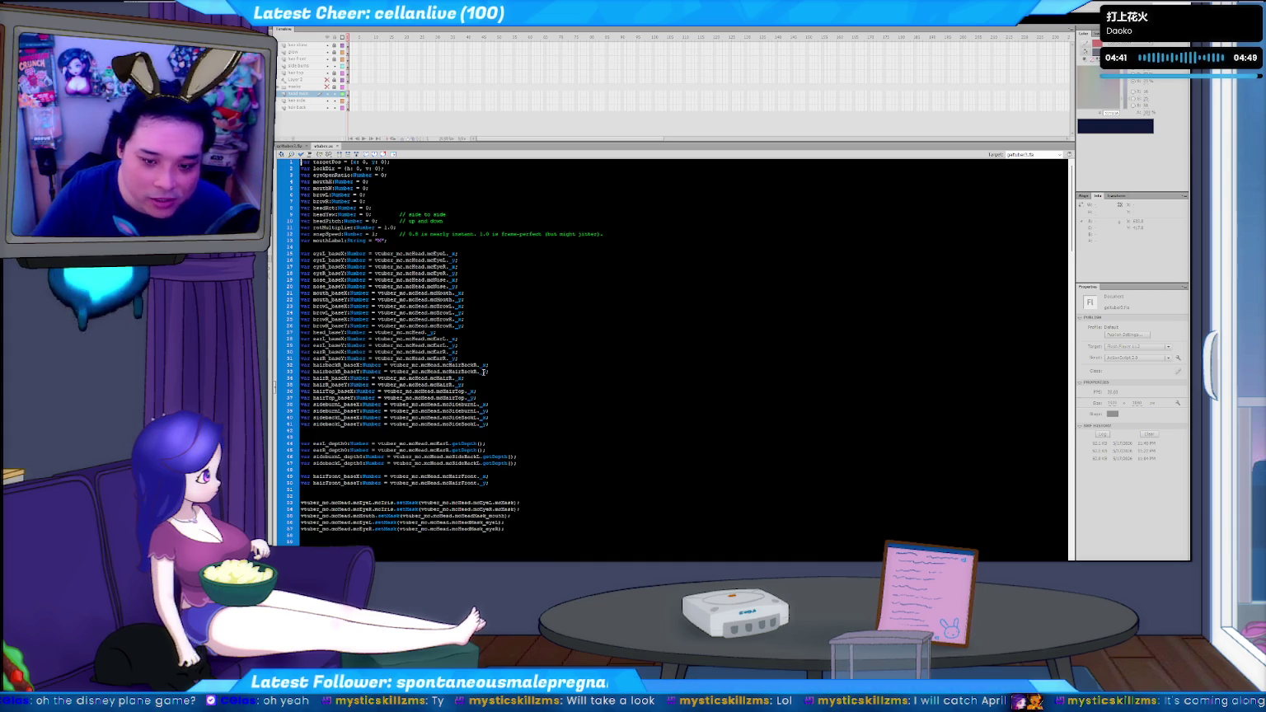
scroll(484, 372, "down", 1)
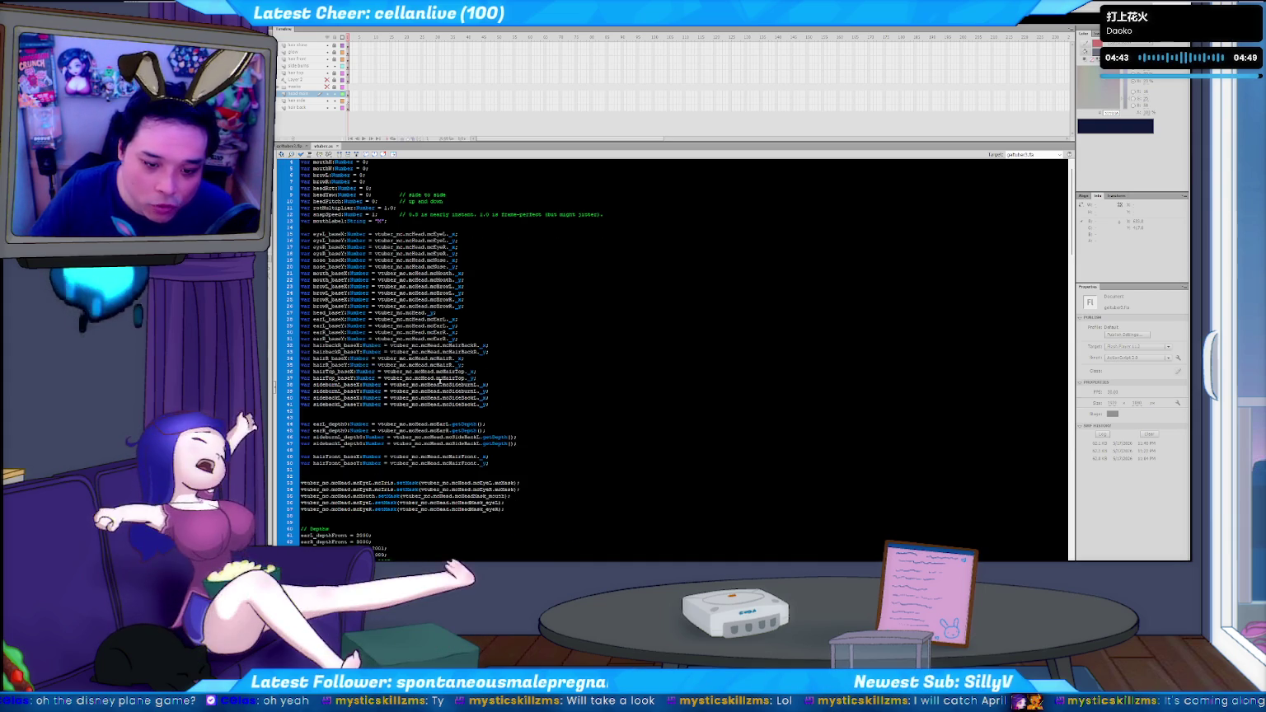
scroll(430, 377, "down", 1)
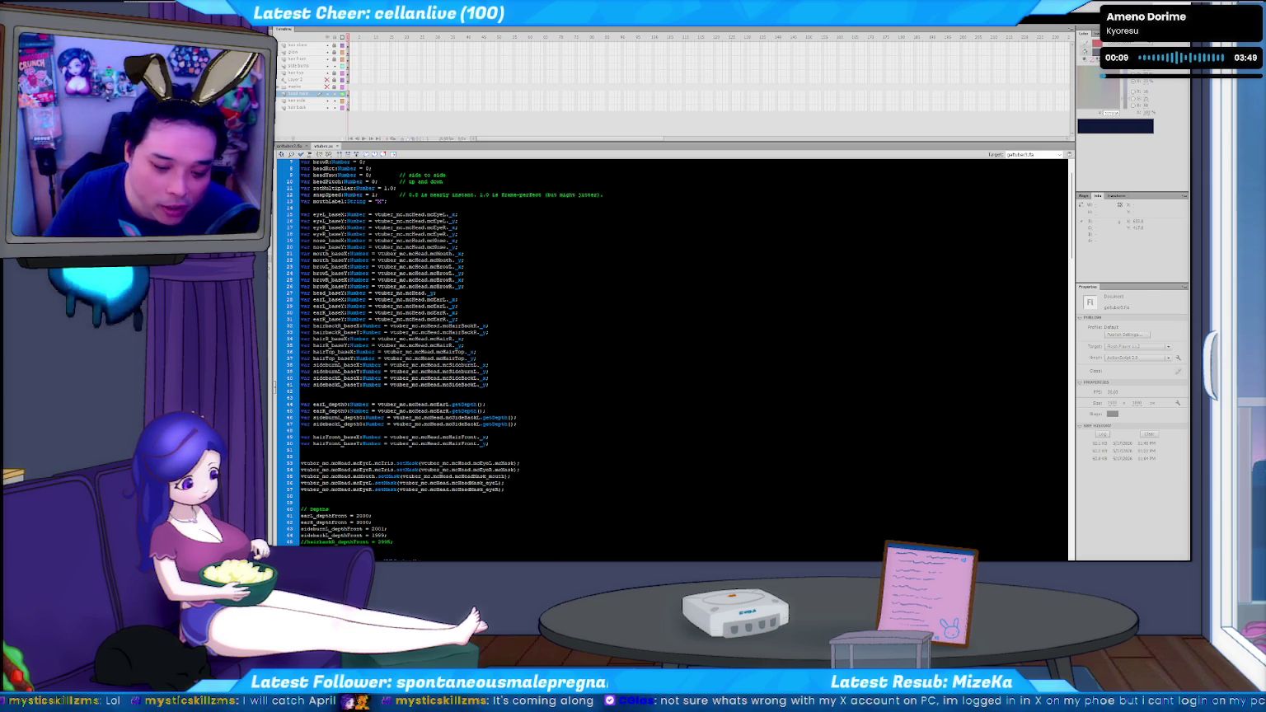
key("super+e")
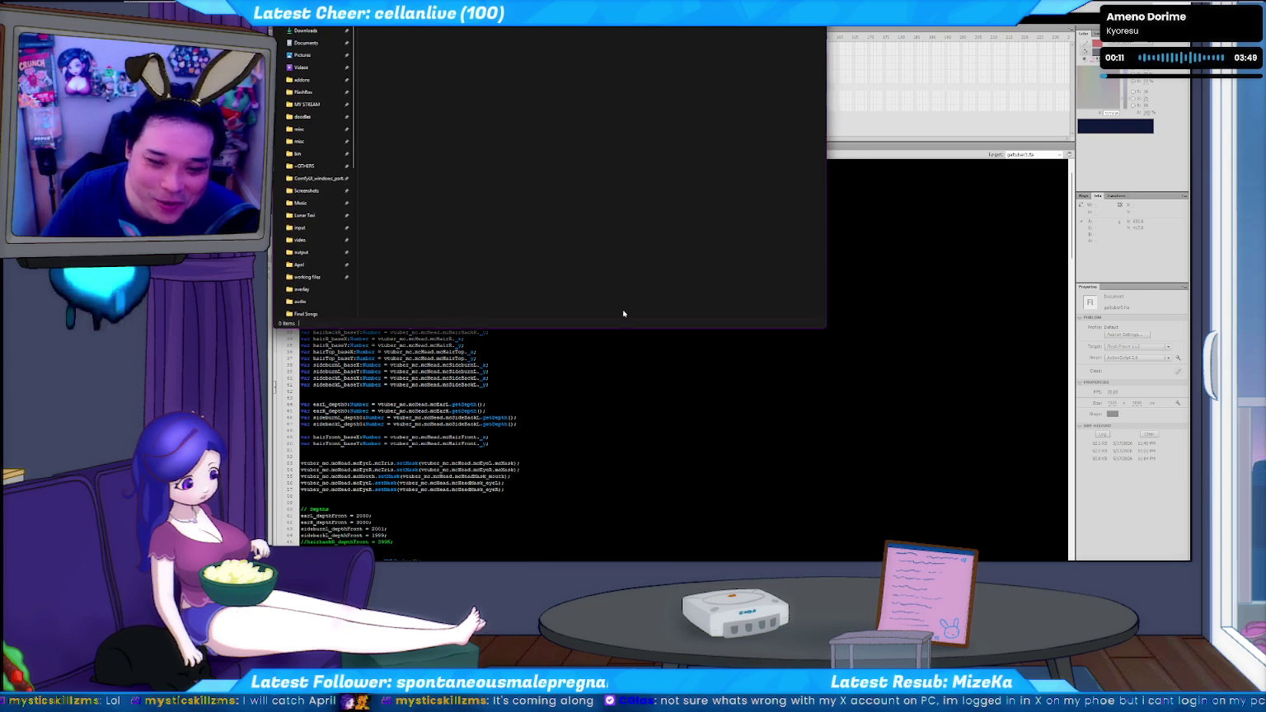
key("super+Down")
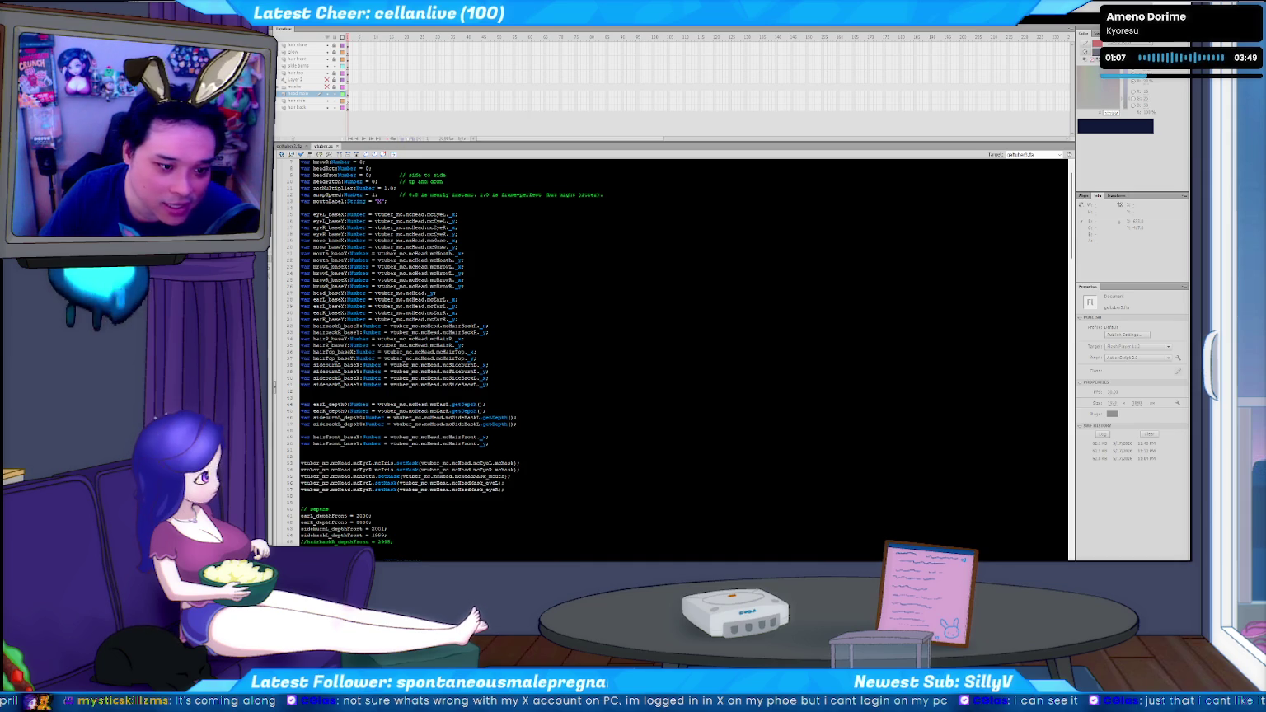
left_click(524, 439)
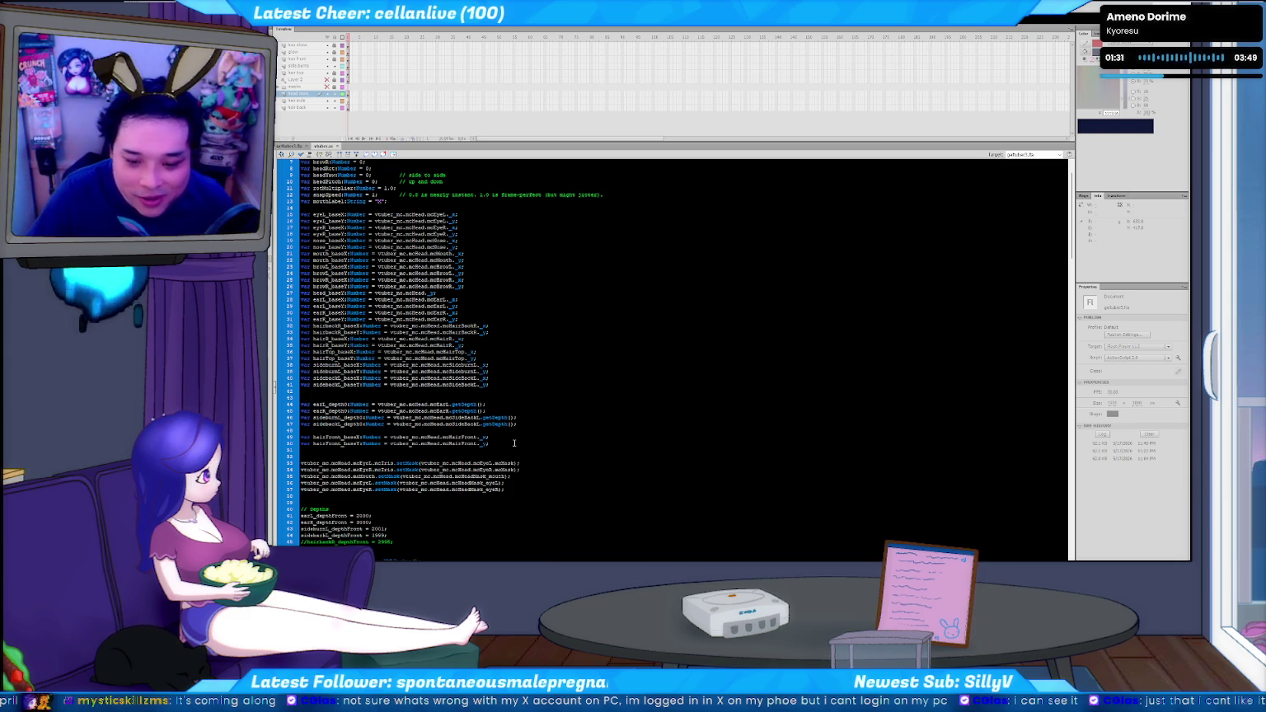
Review the mcSideburnL code around lines 46–50 and test-run the movie
left_click(499, 442)
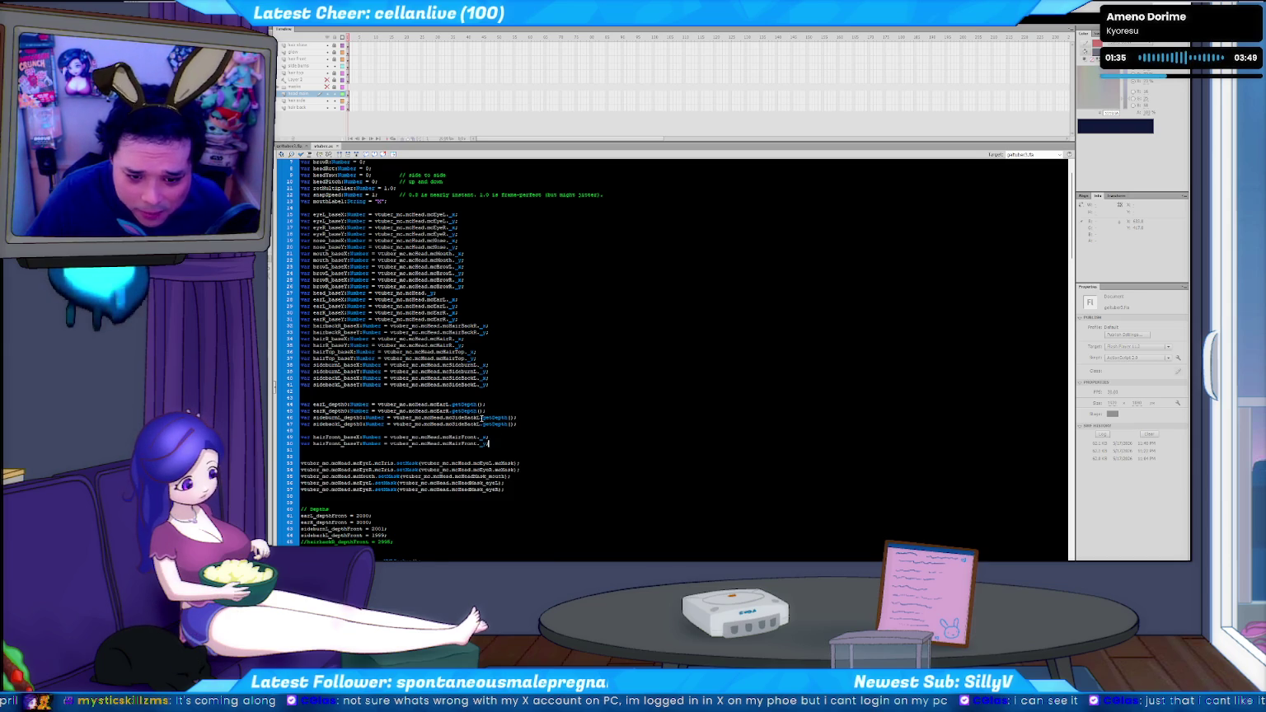
scroll(394, 439, "down", 3)
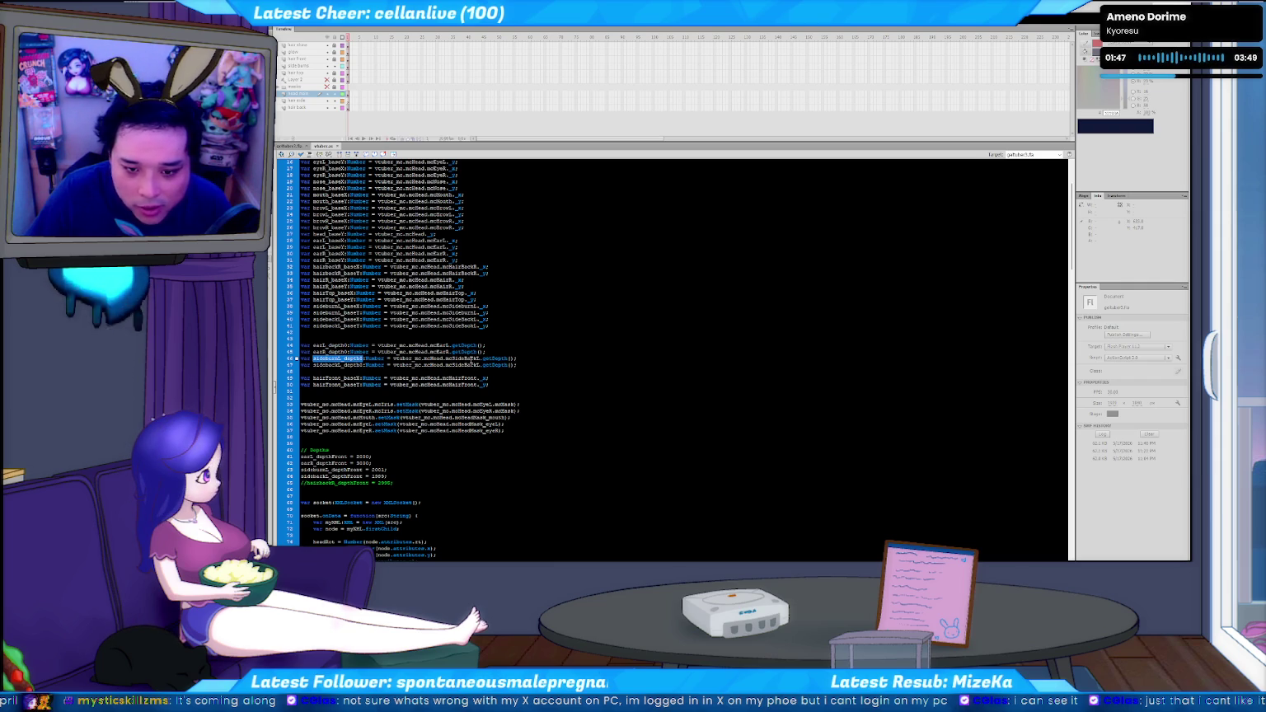
left_click(478, 361)
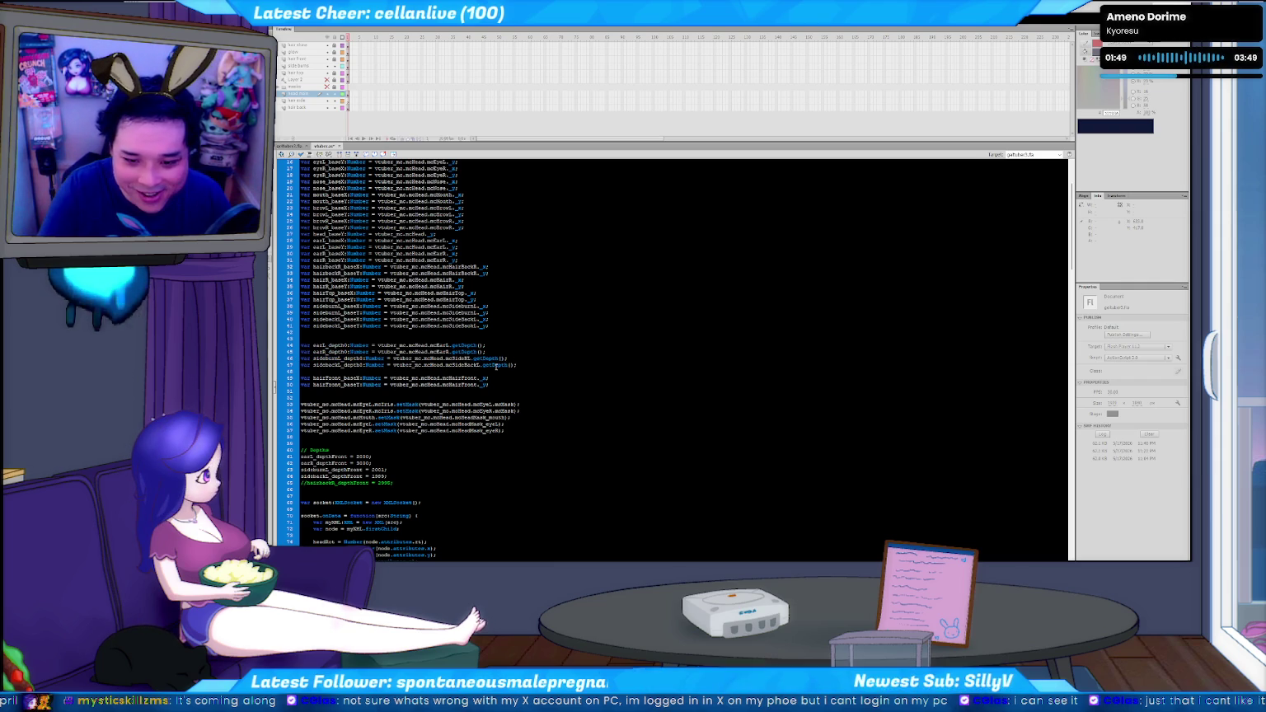
key("ctrl+Return")
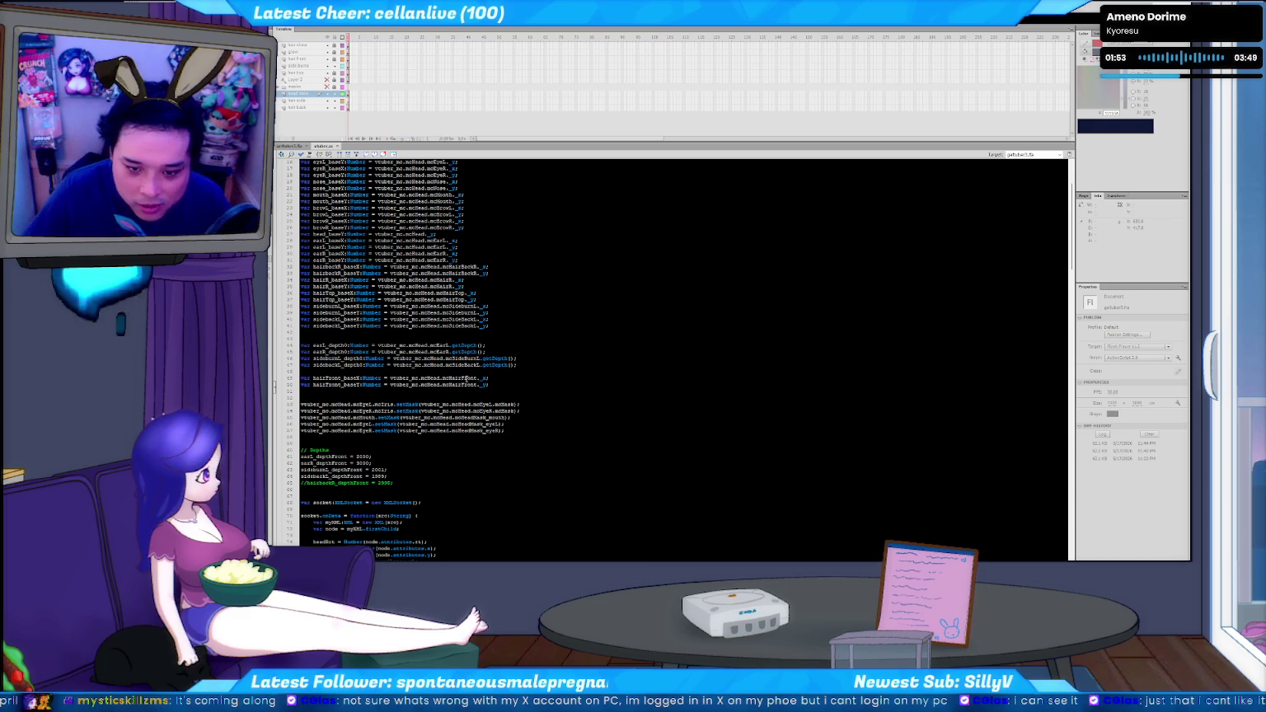
left_click_drag(465, 359, 479, 359)
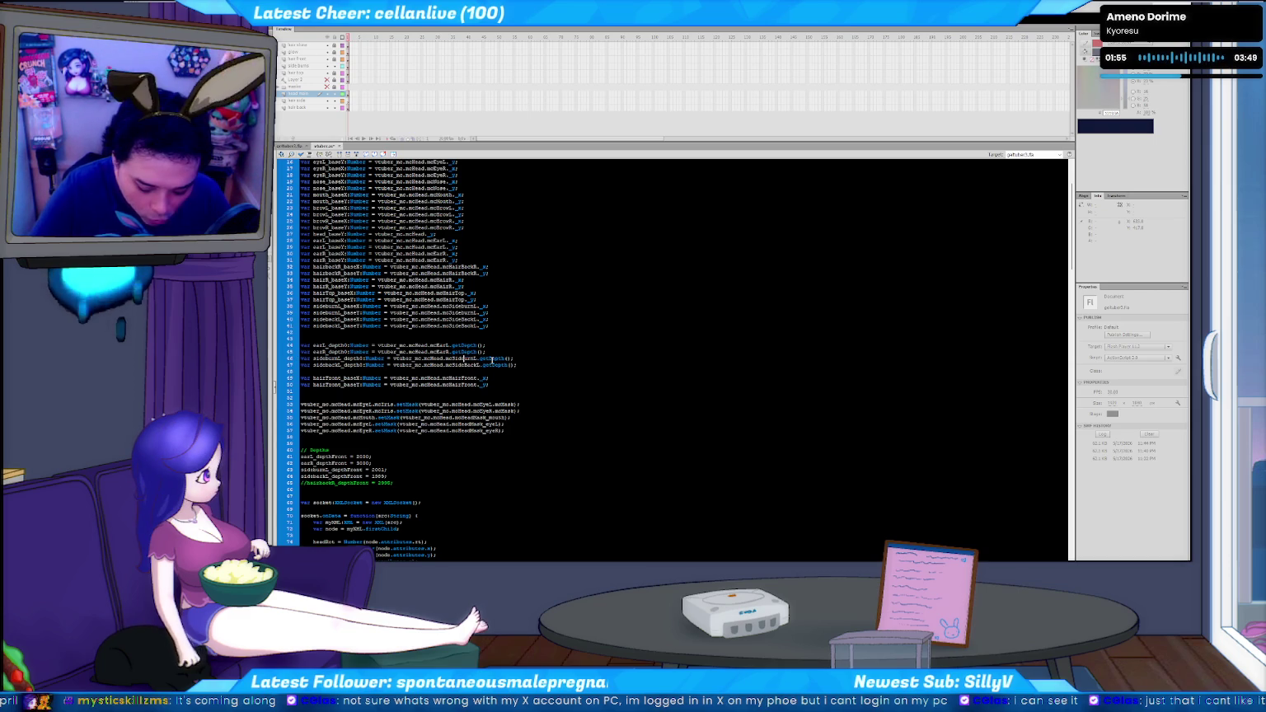
key("ctrl+Return")
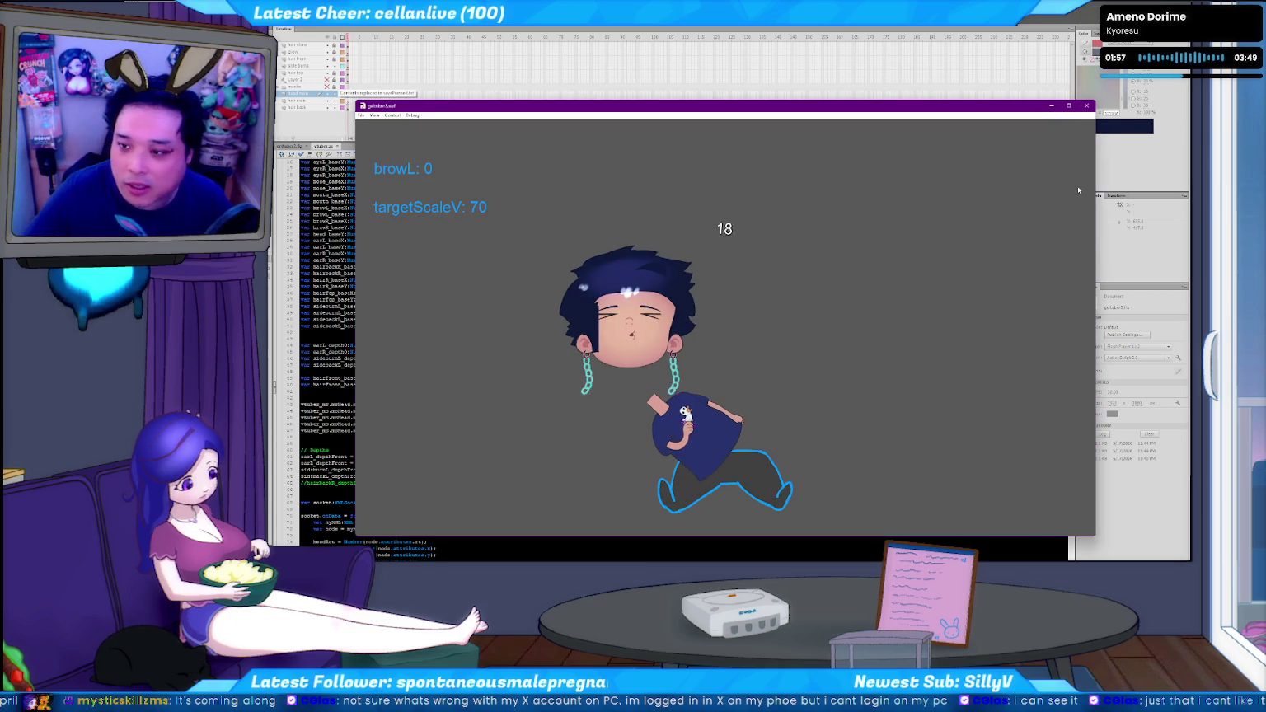
Close the test movie, then reposition and close the face-tracked playback window
left_click(1088, 104)
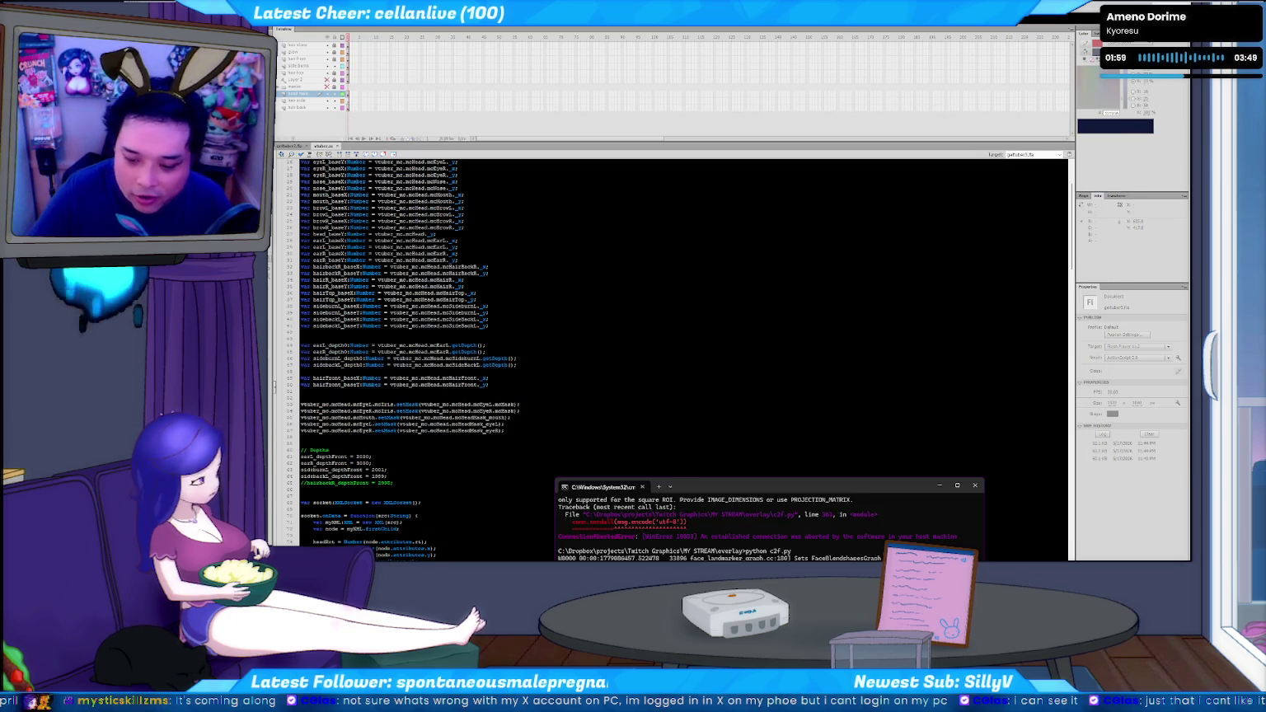
key("alt+Tab")
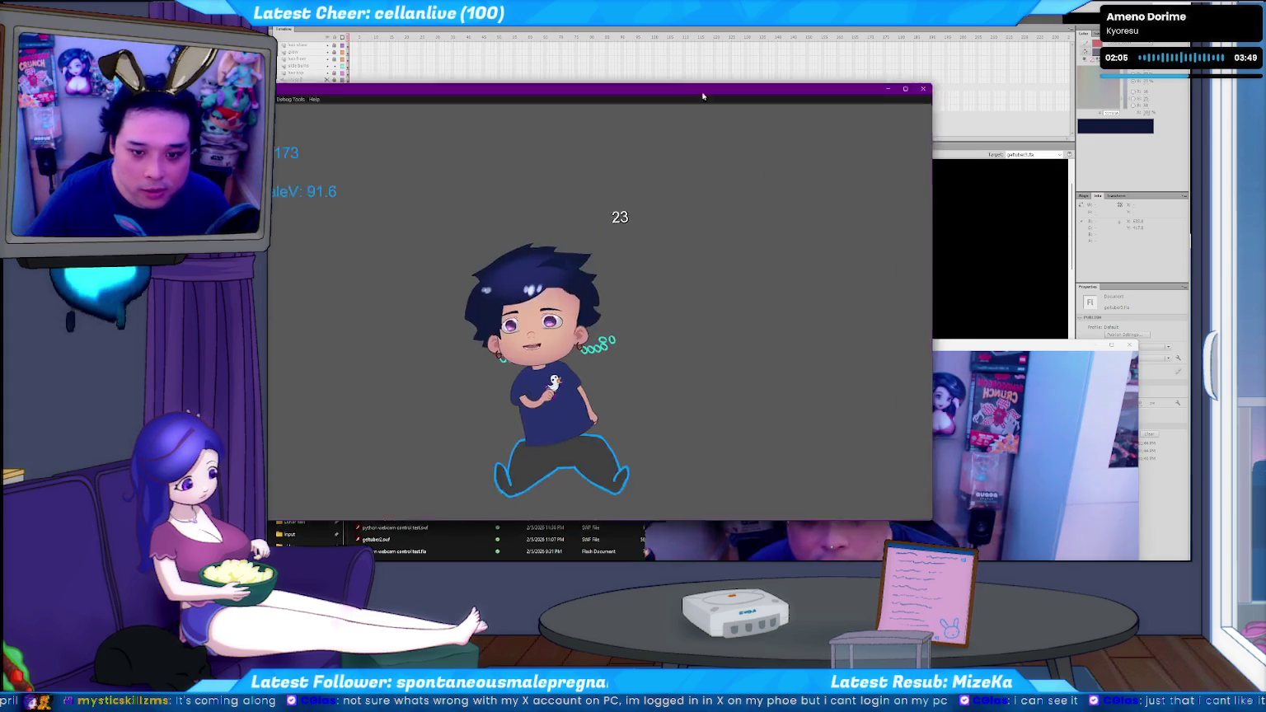
left_click_drag(775, 163, 759, 154)
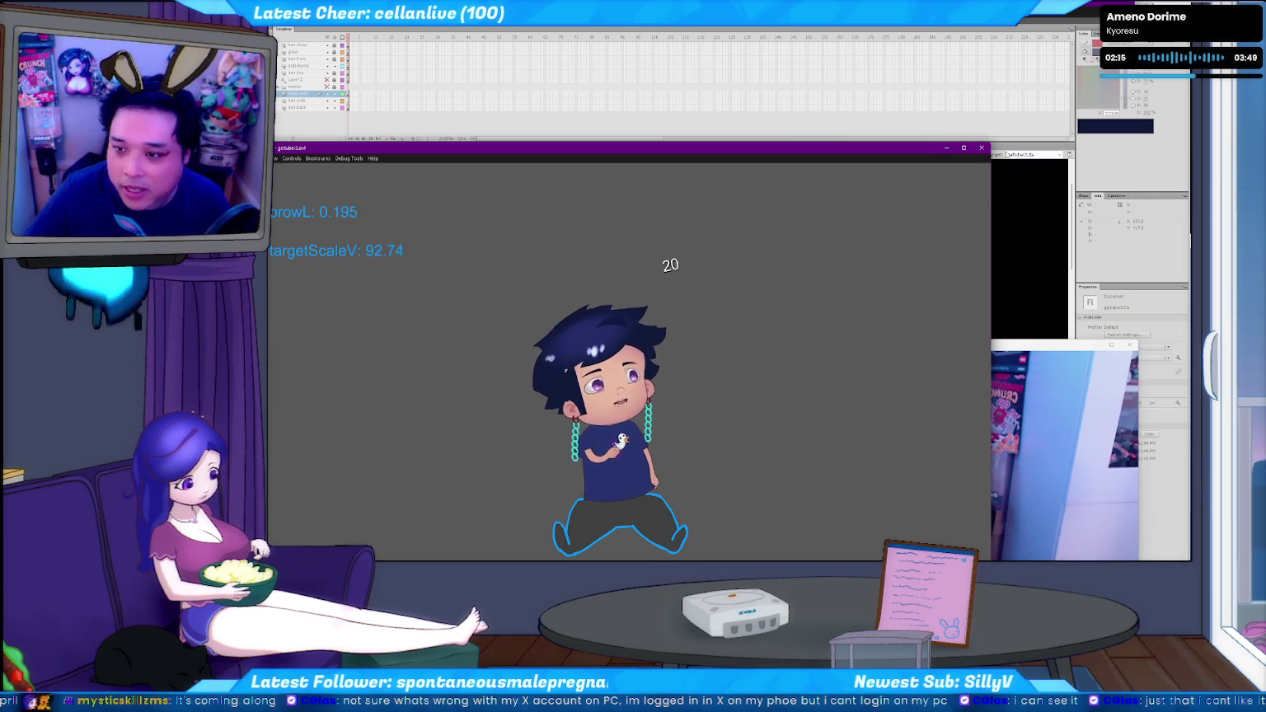
left_click(985, 151)
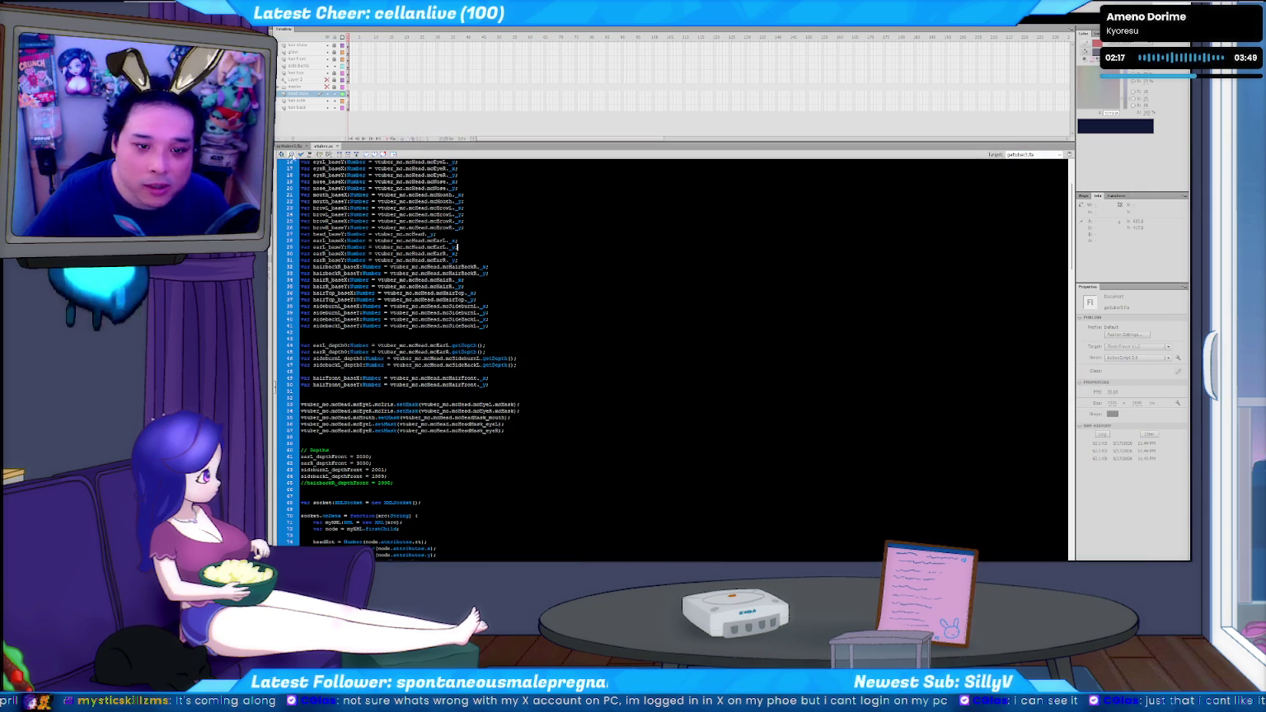
Close the playback and select the side burns, left ear/earring and tall side-hair clips on the head
left_click(291, 151)
left_click(676, 398)
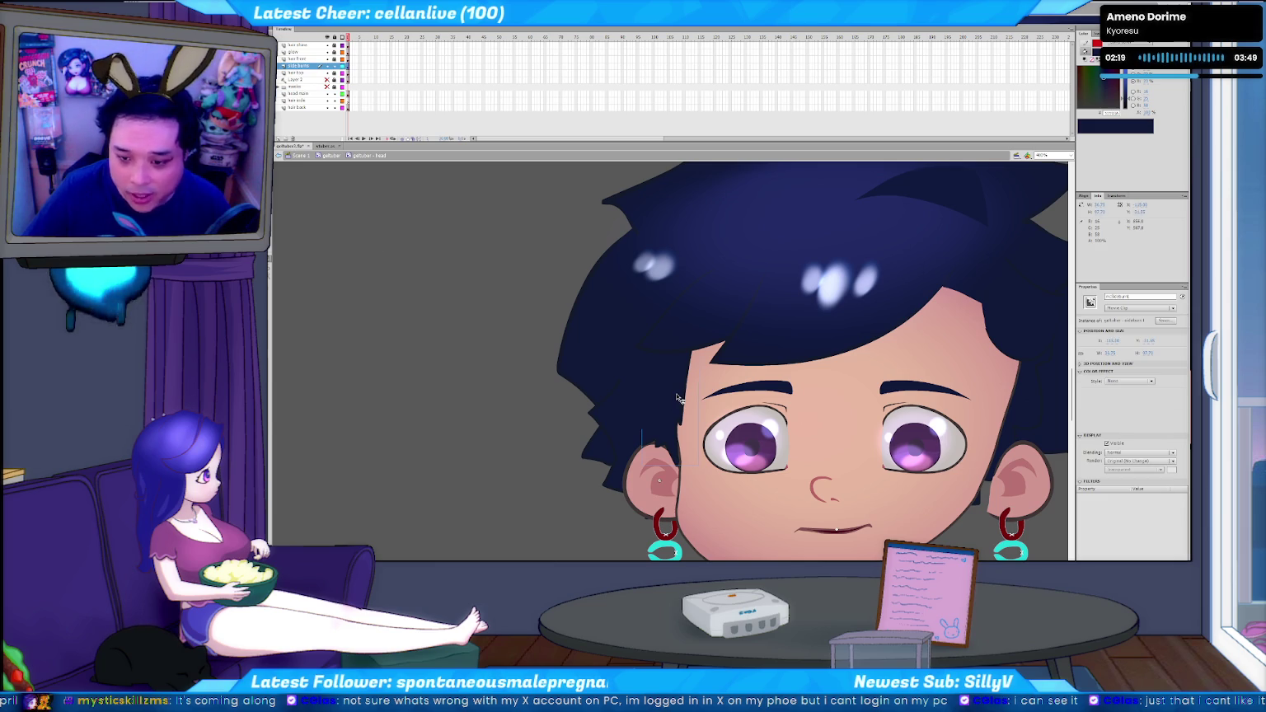
left_click(653, 452)
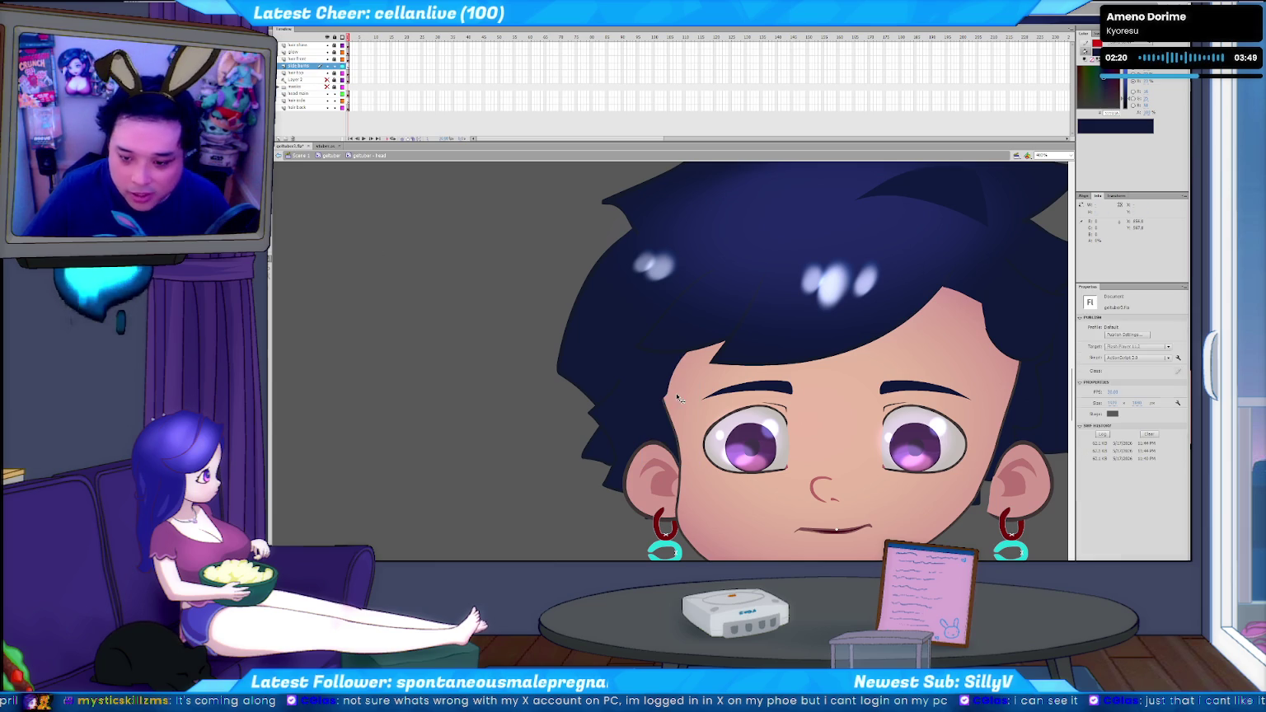
left_click(656, 452)
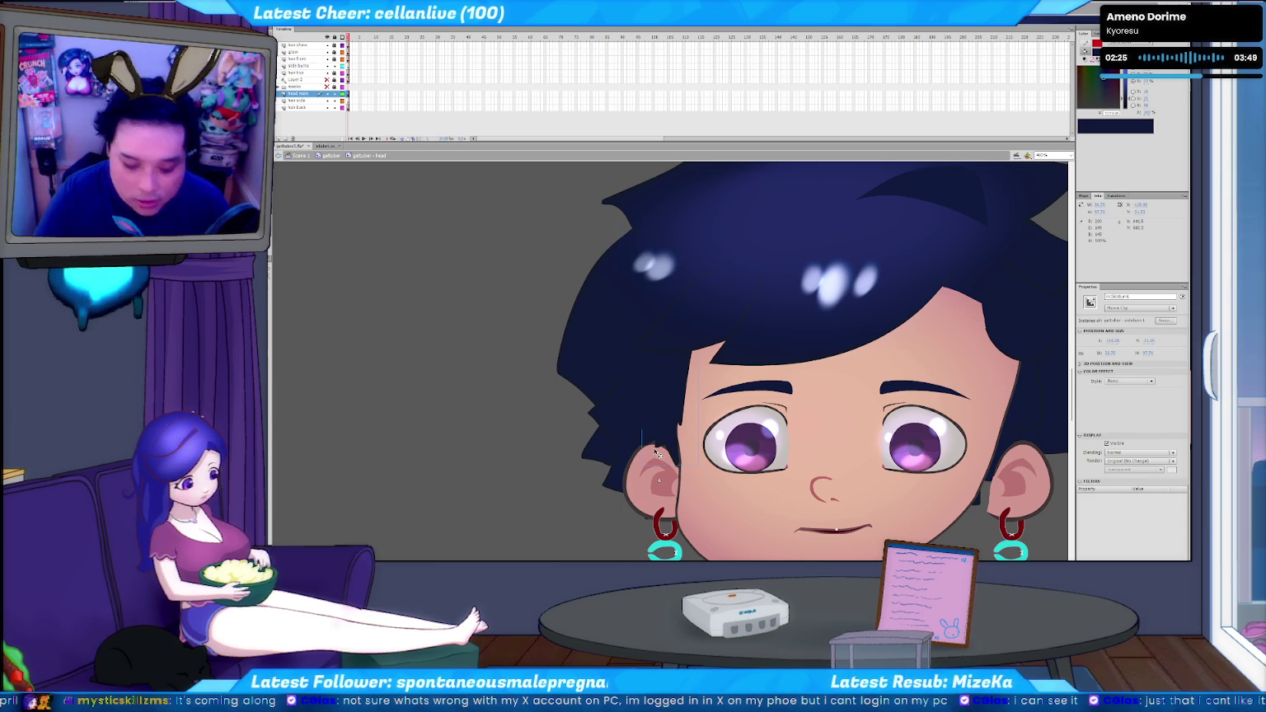
left_click(656, 453)
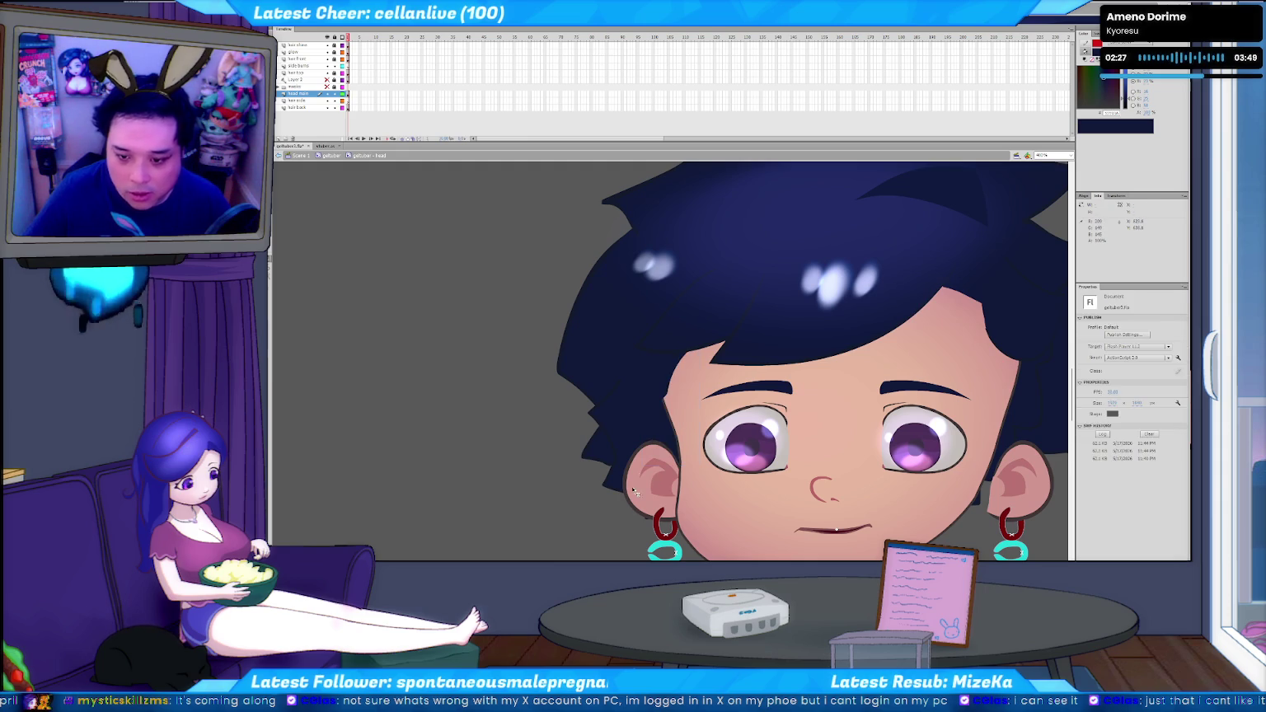
left_click(640, 478)
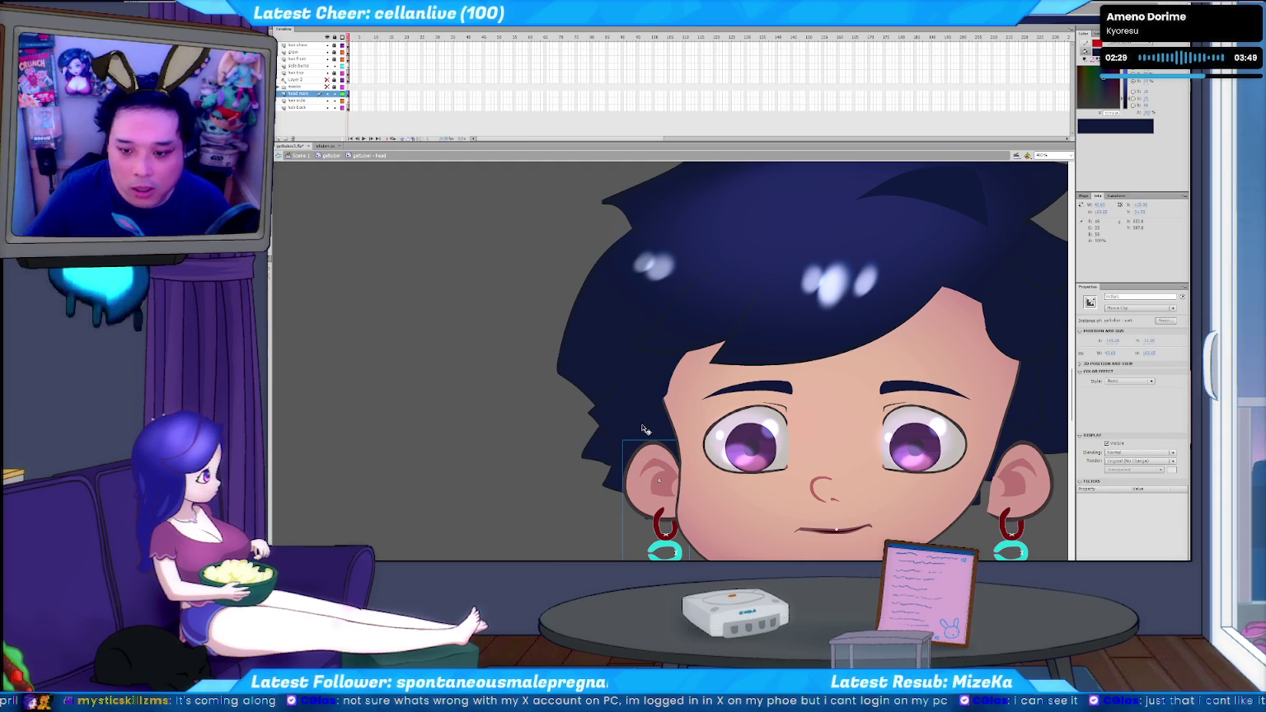
left_click(643, 487)
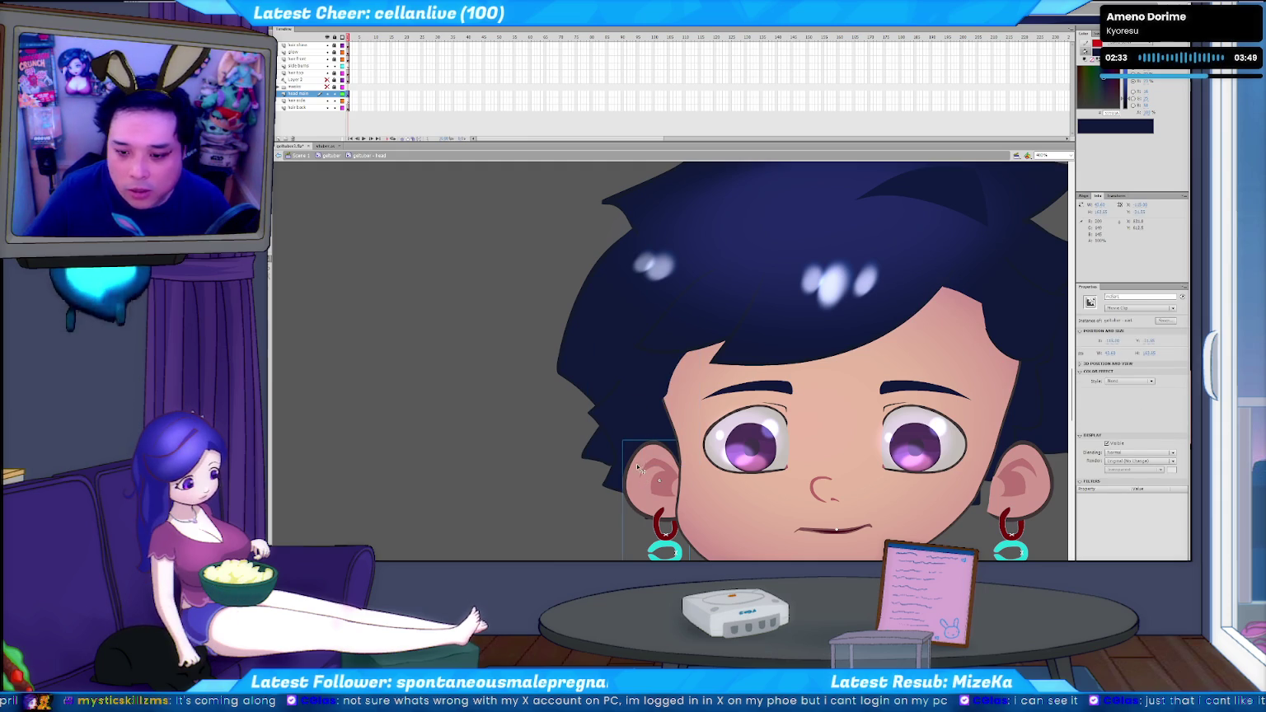
left_click(644, 471)
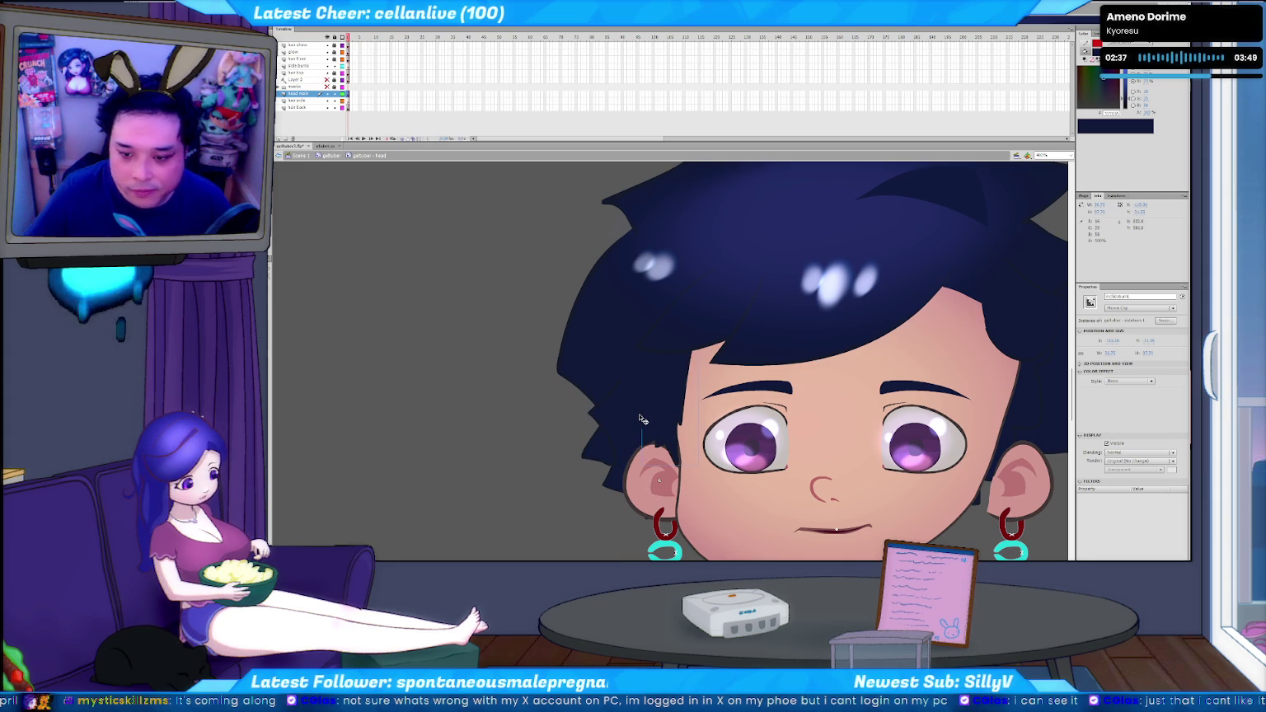
key("alt+Tab")
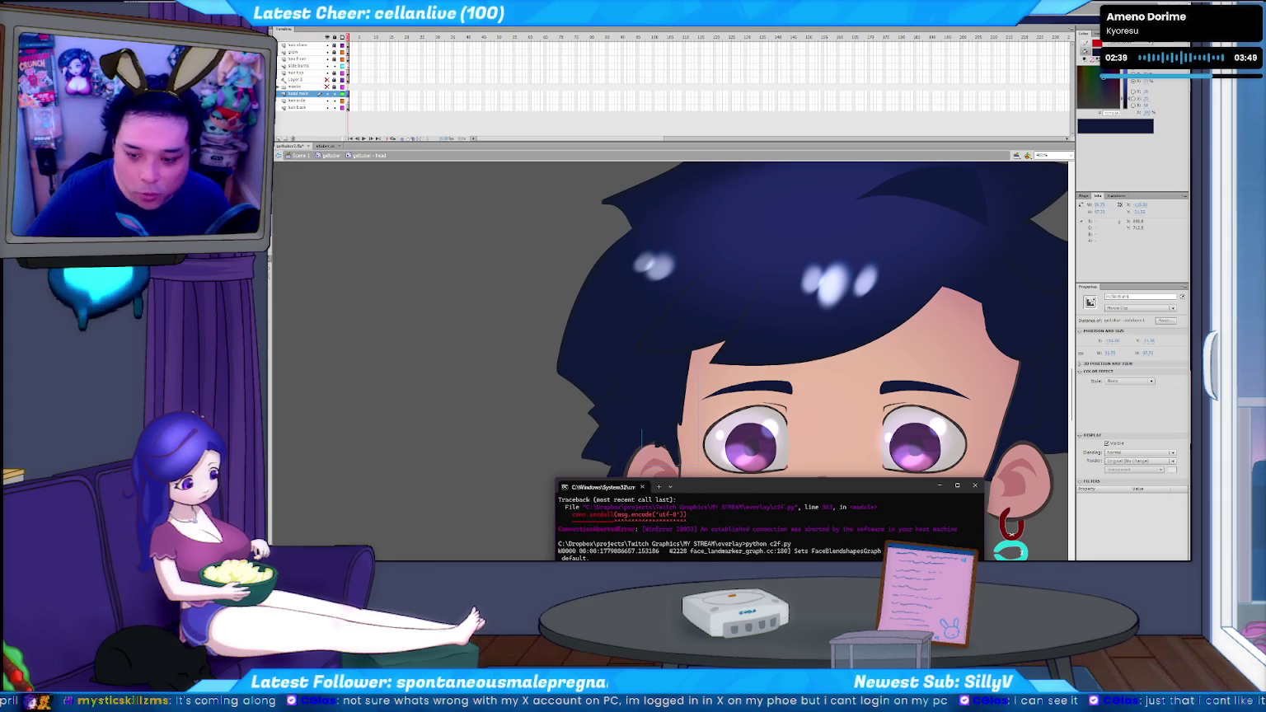
Switch back to Flash to rerun the head rig under webcam face tracking
key("alt+Tab")
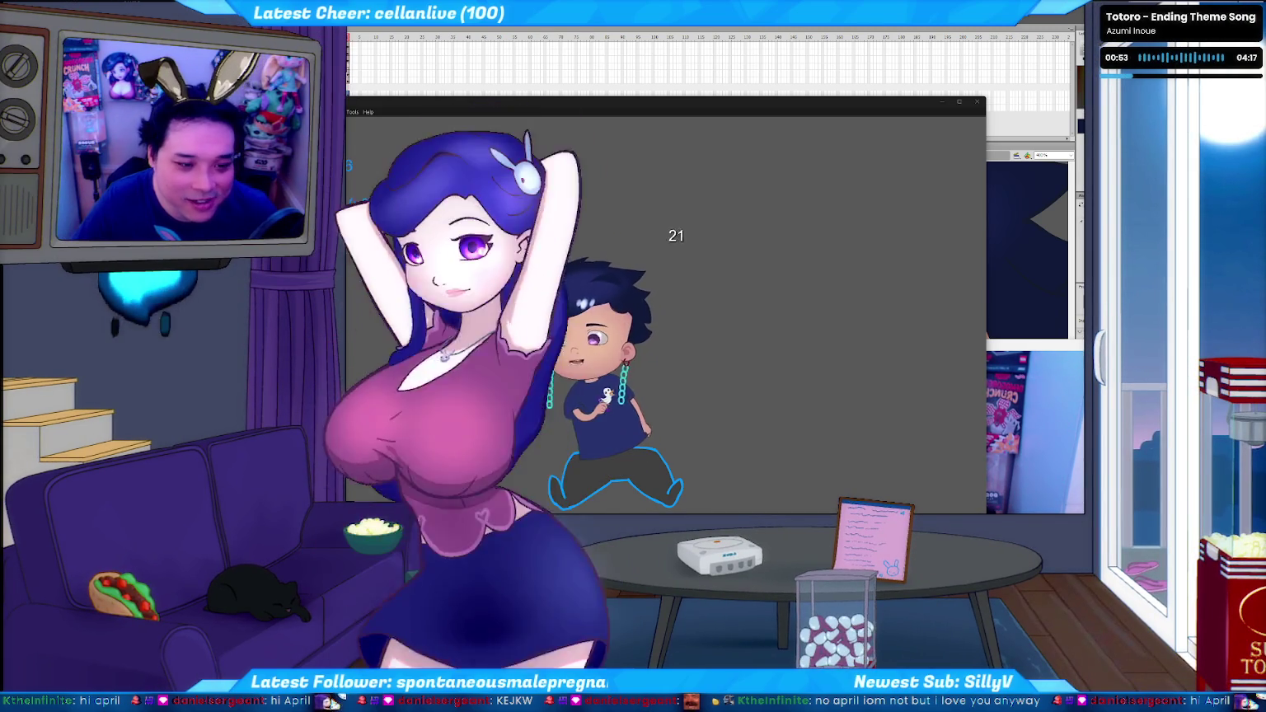
Drag the test player window down and widen it so the face-tracked avatar sits centred
left_click(640, 104)
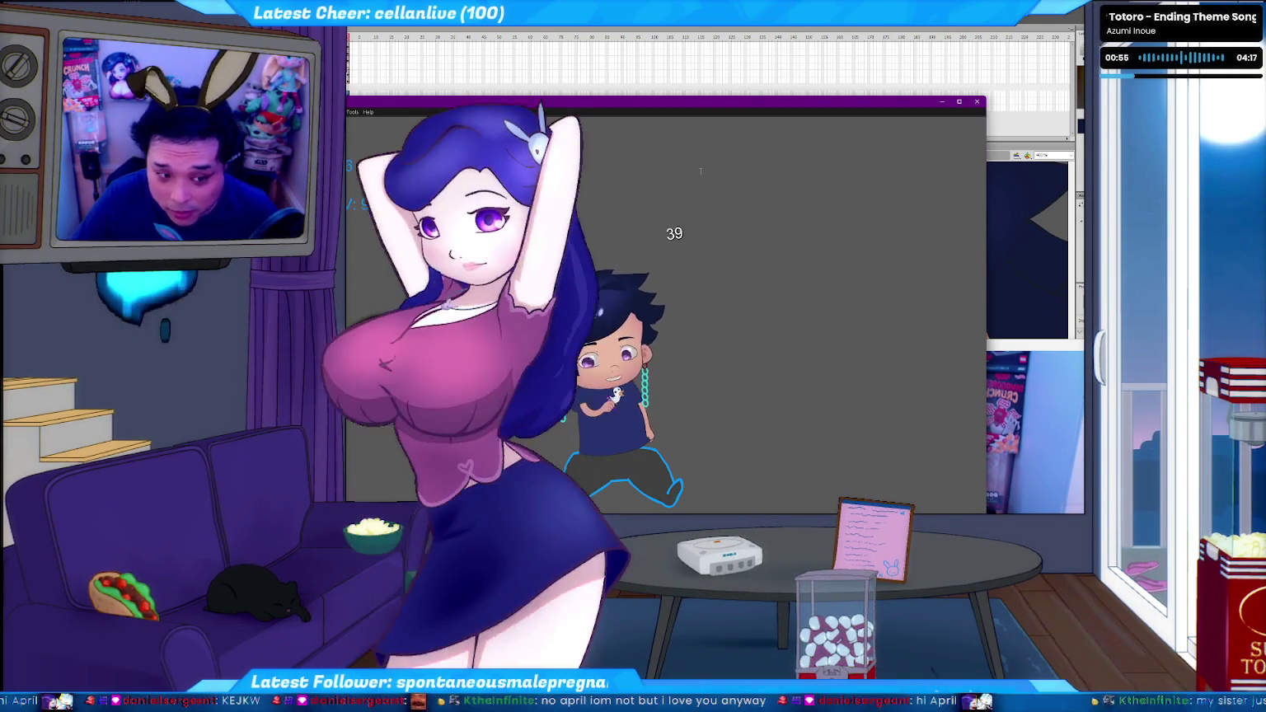
left_click_drag(640, 104, 762, 159)
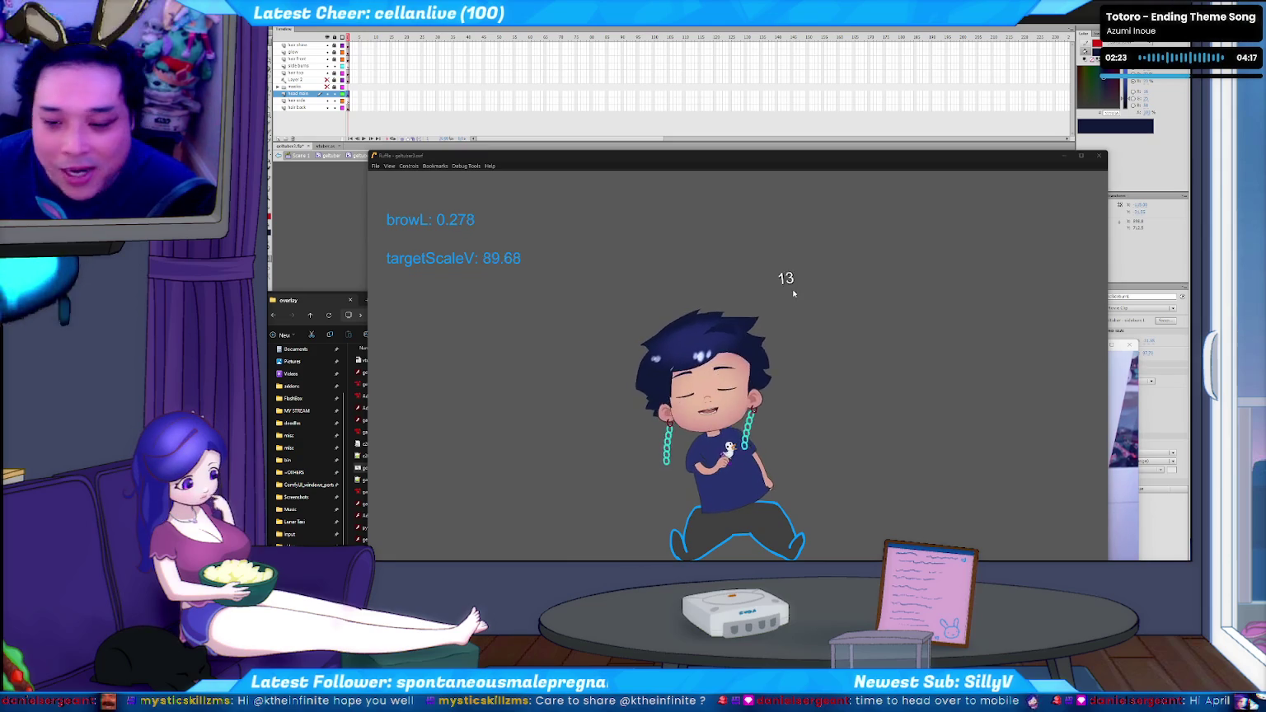
Check the live face-tracking values, nudge the test player left and up, then close it
left_click(880, 415)
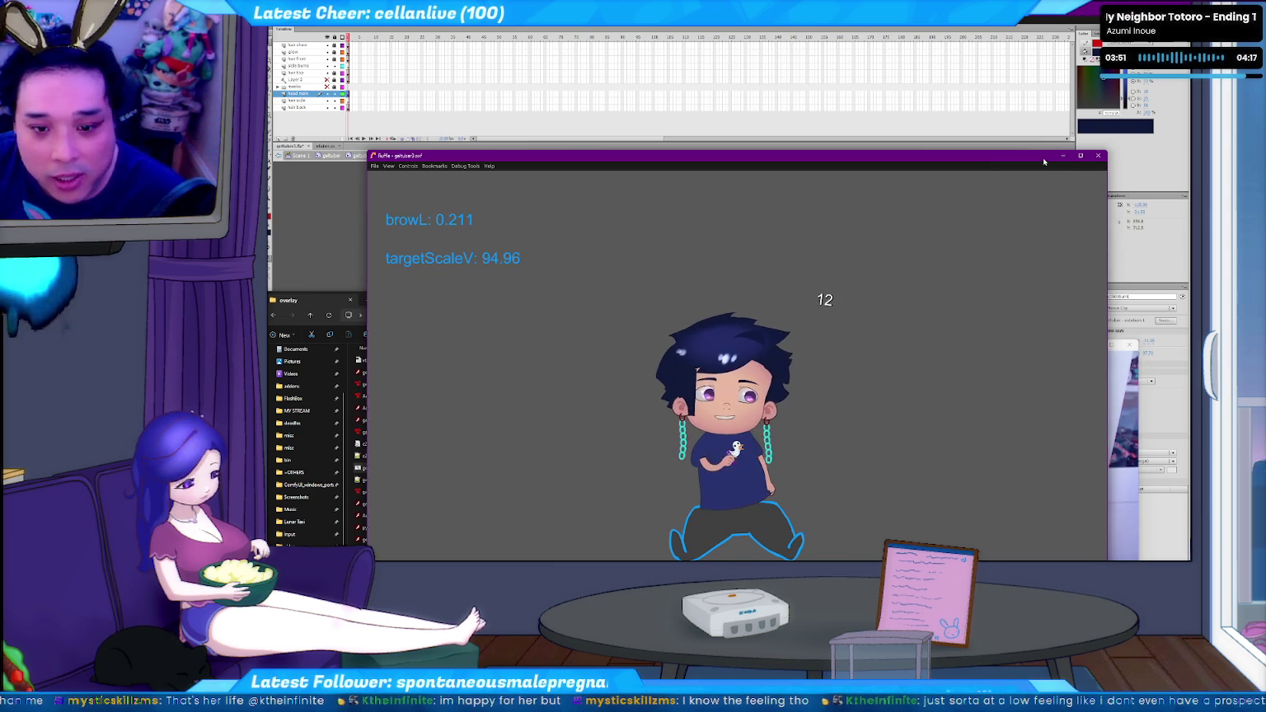
left_click_drag(1052, 163, 944, 169)
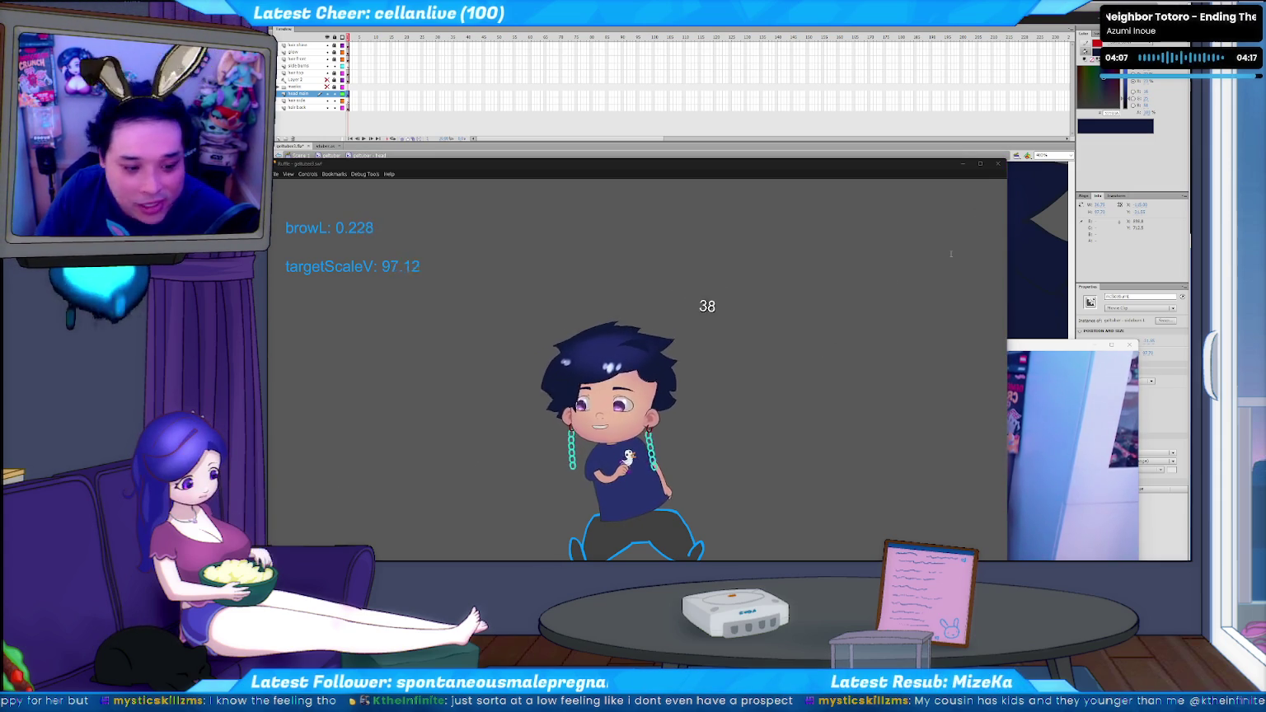
left_click_drag(757, 165, 761, 150)
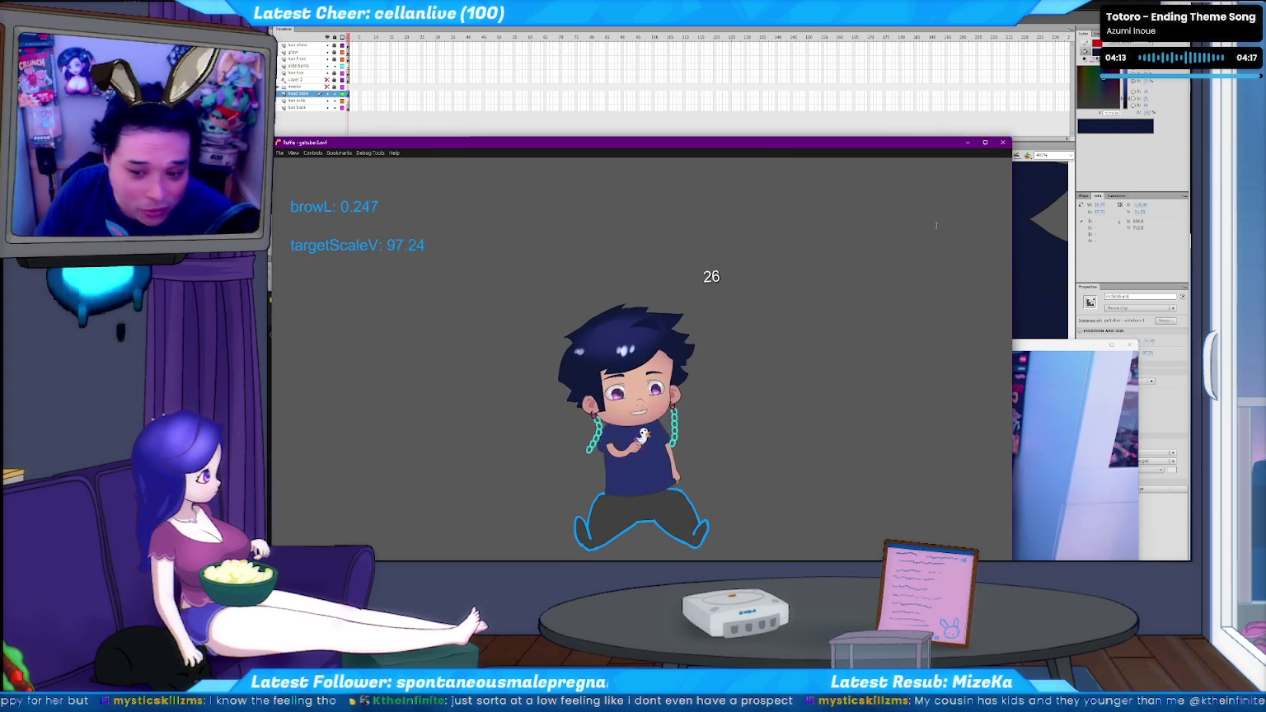
key("alt+F4")
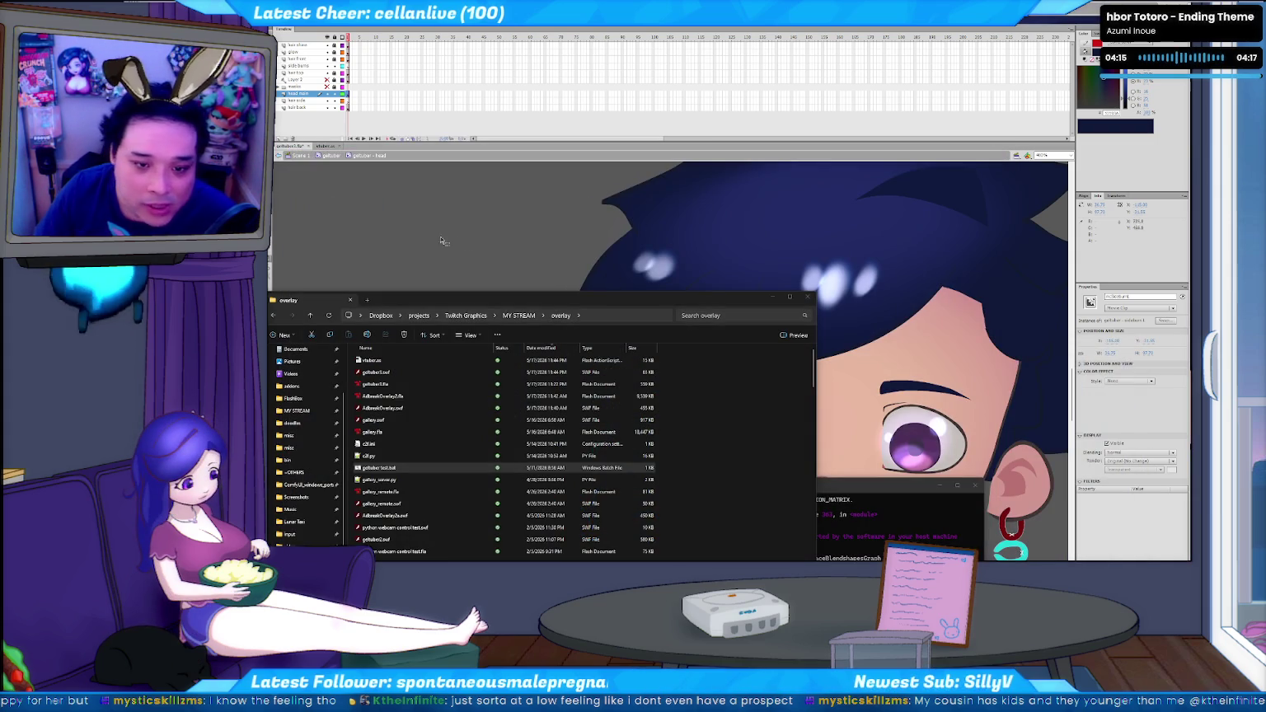
Bring the Flash editor in front of File Explorer and the terminal, clearing the stage selection
left_click(487, 158)
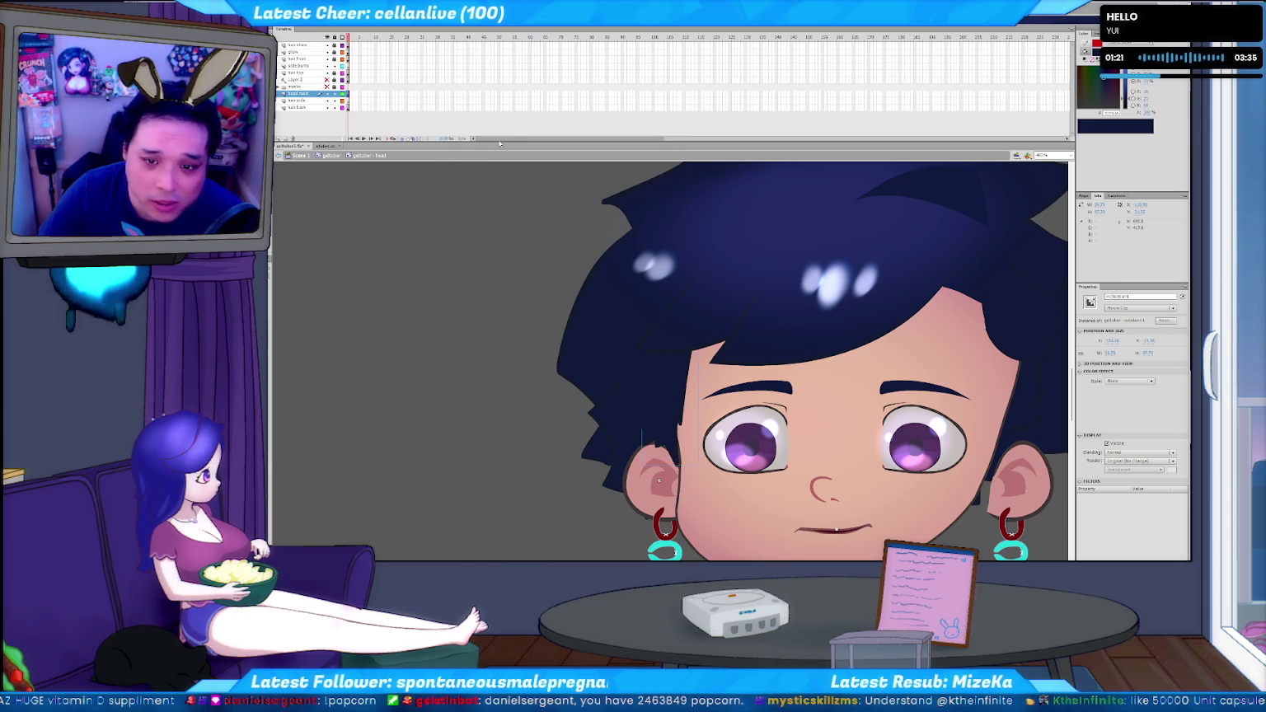
left_click(428, 133)
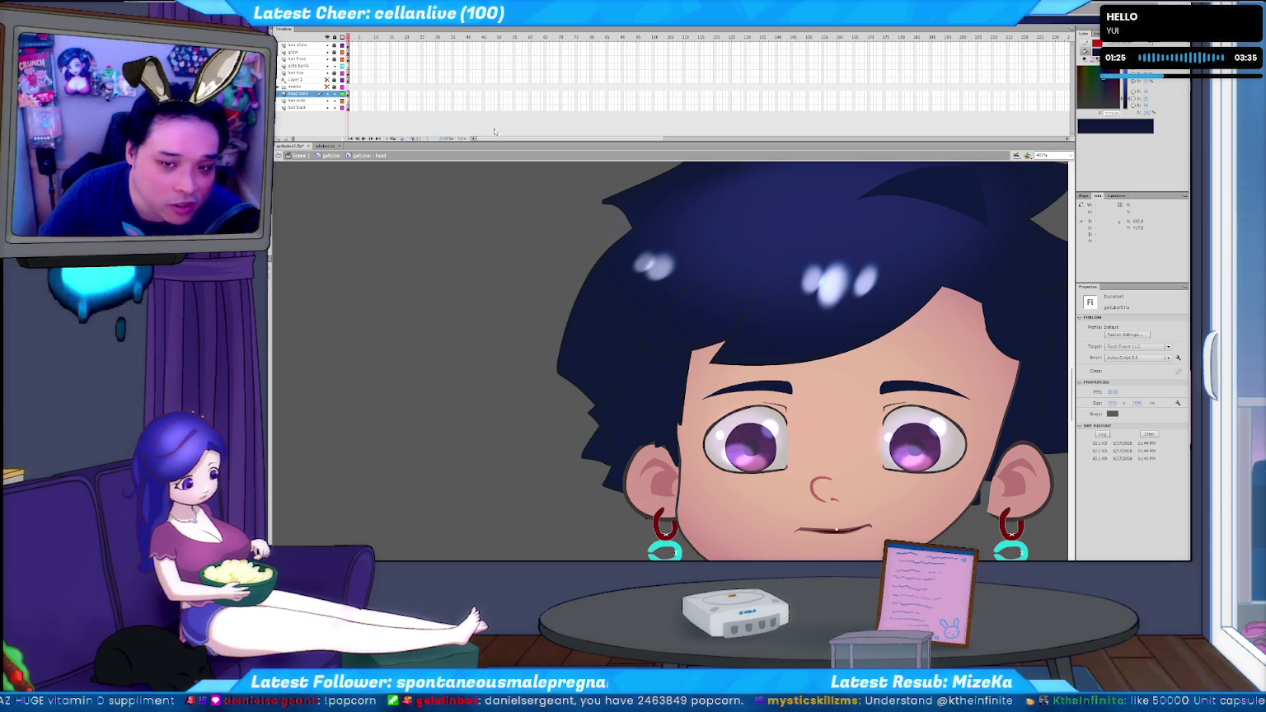
Toggle the Actions panel with F9, then edit the sideback L hair symbol in place
key("F9")
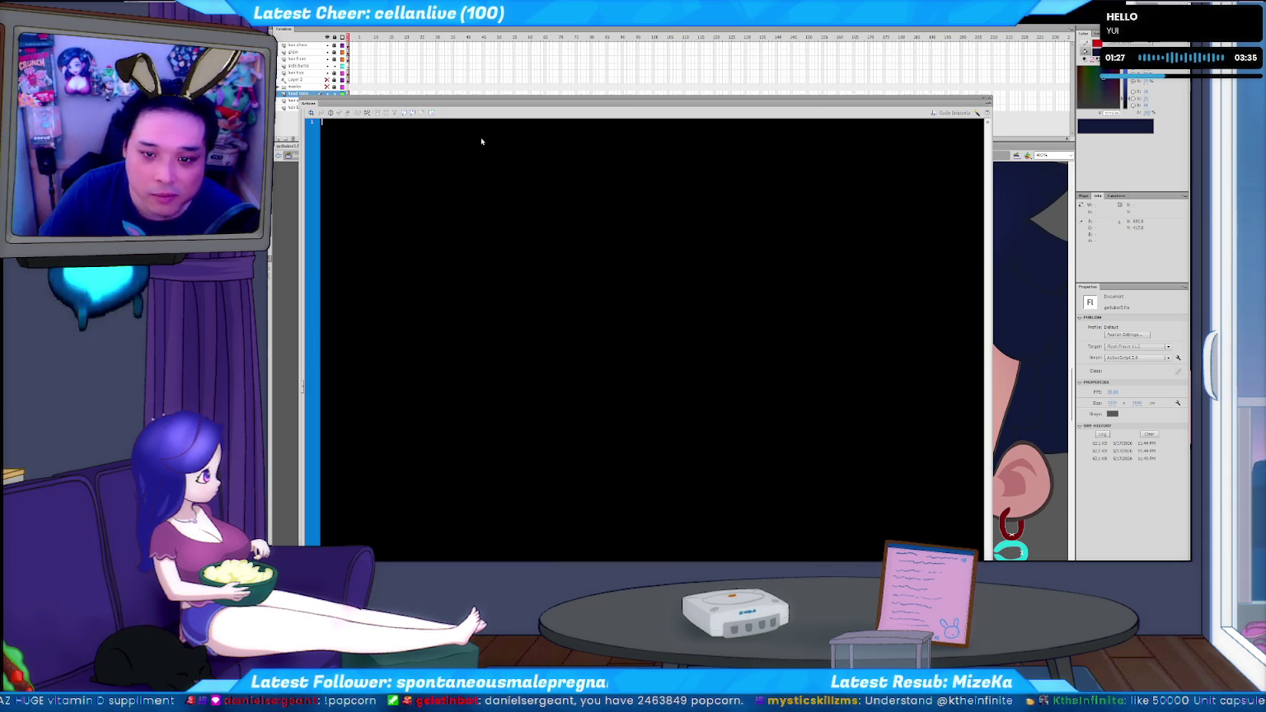
key("F9")
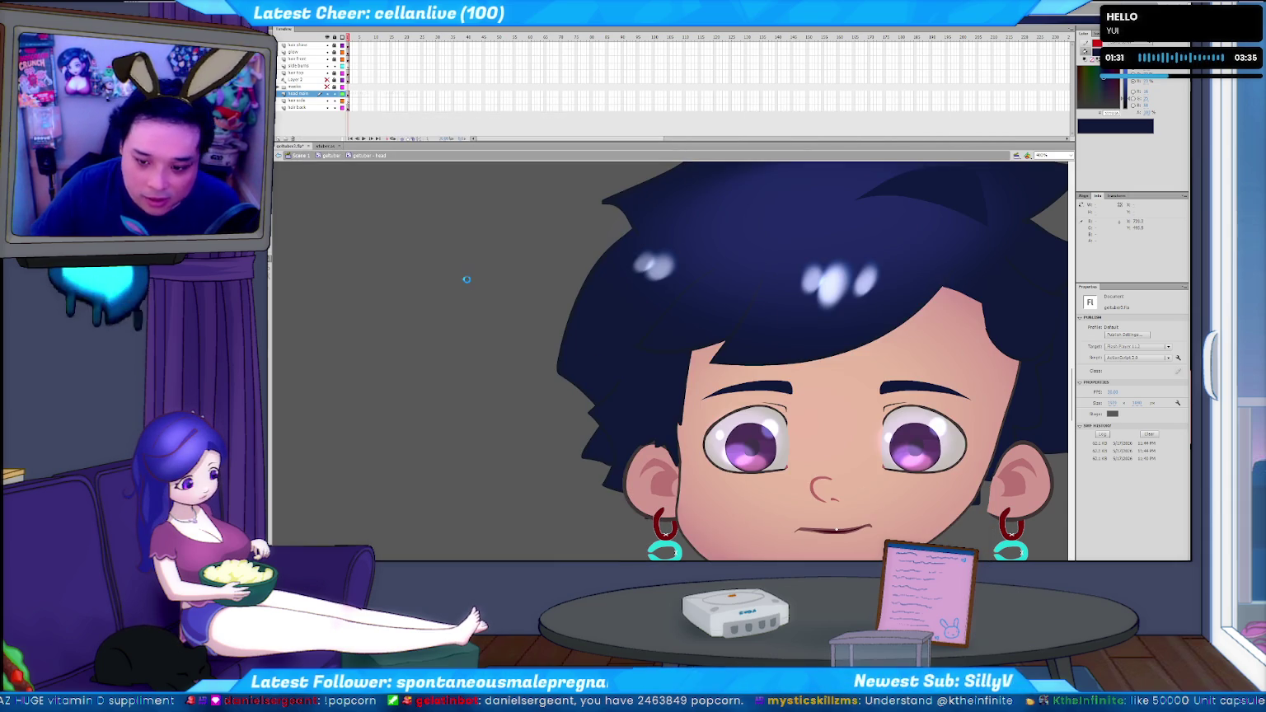
double_click(616, 456)
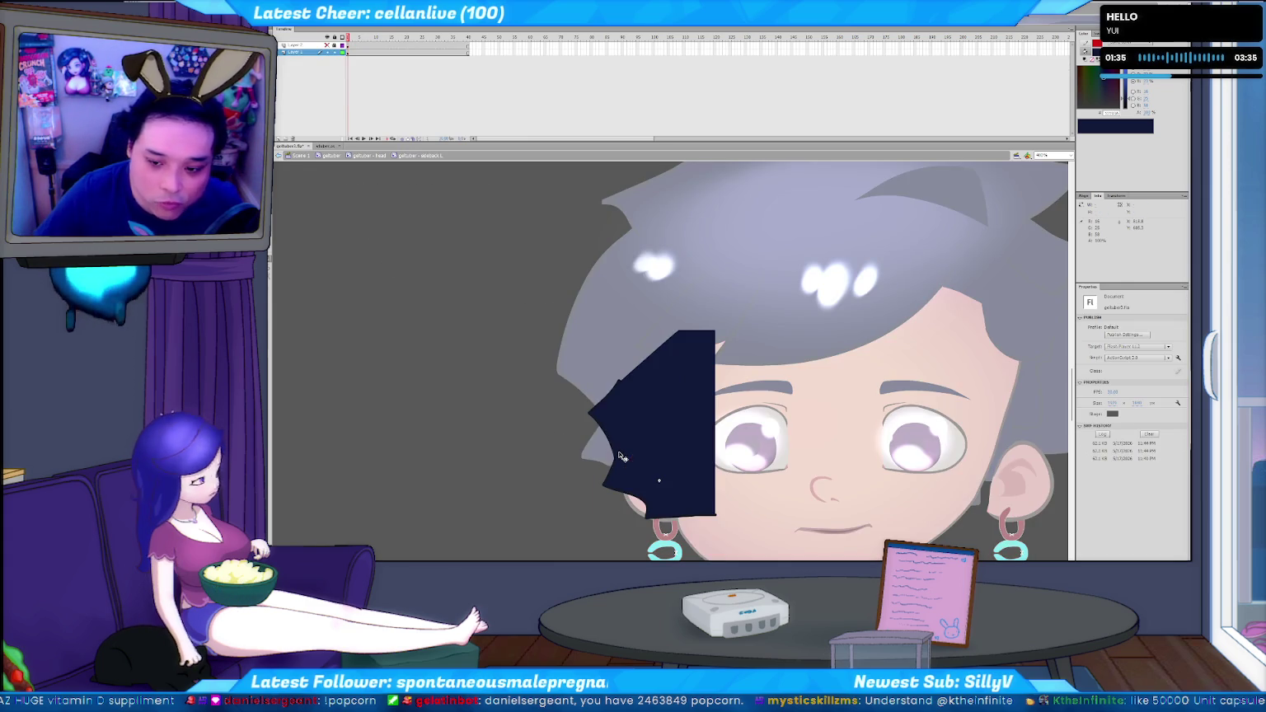
Close the dark side-bang outline and delete the part covering the left eye
left_click(681, 511)
left_click(660, 549)
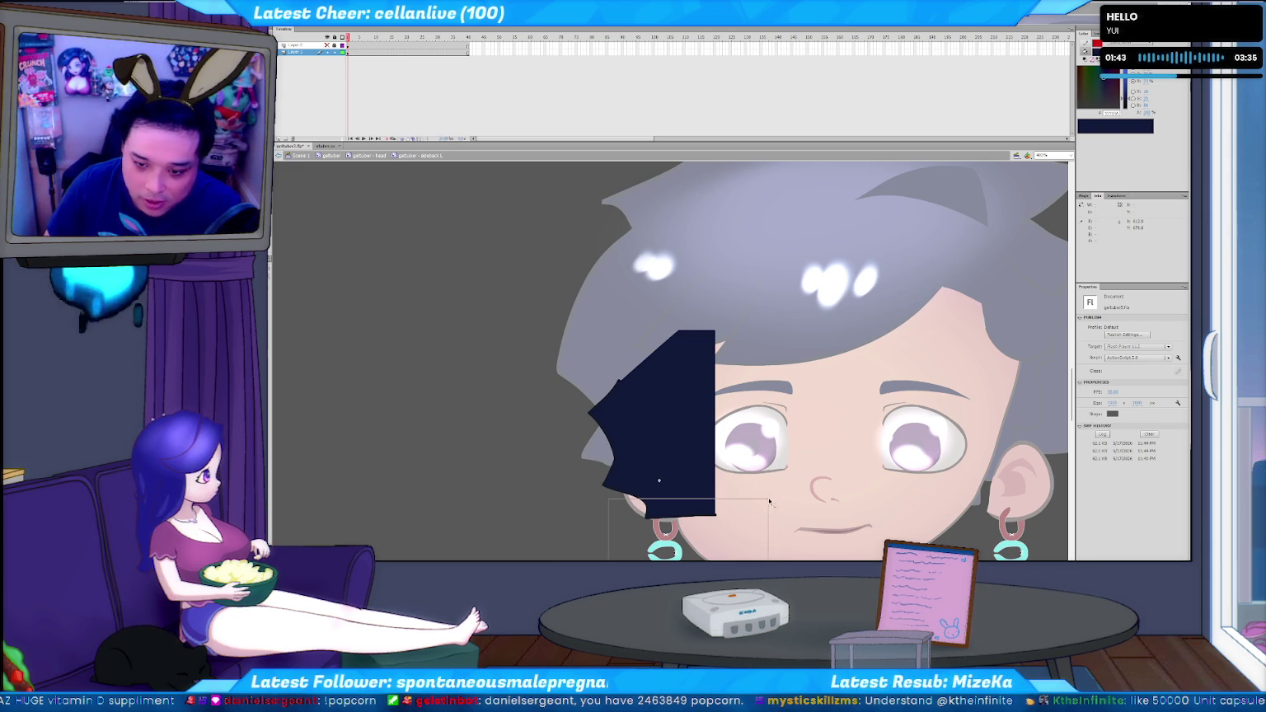
key("ctrl+z")
left_click(638, 497)
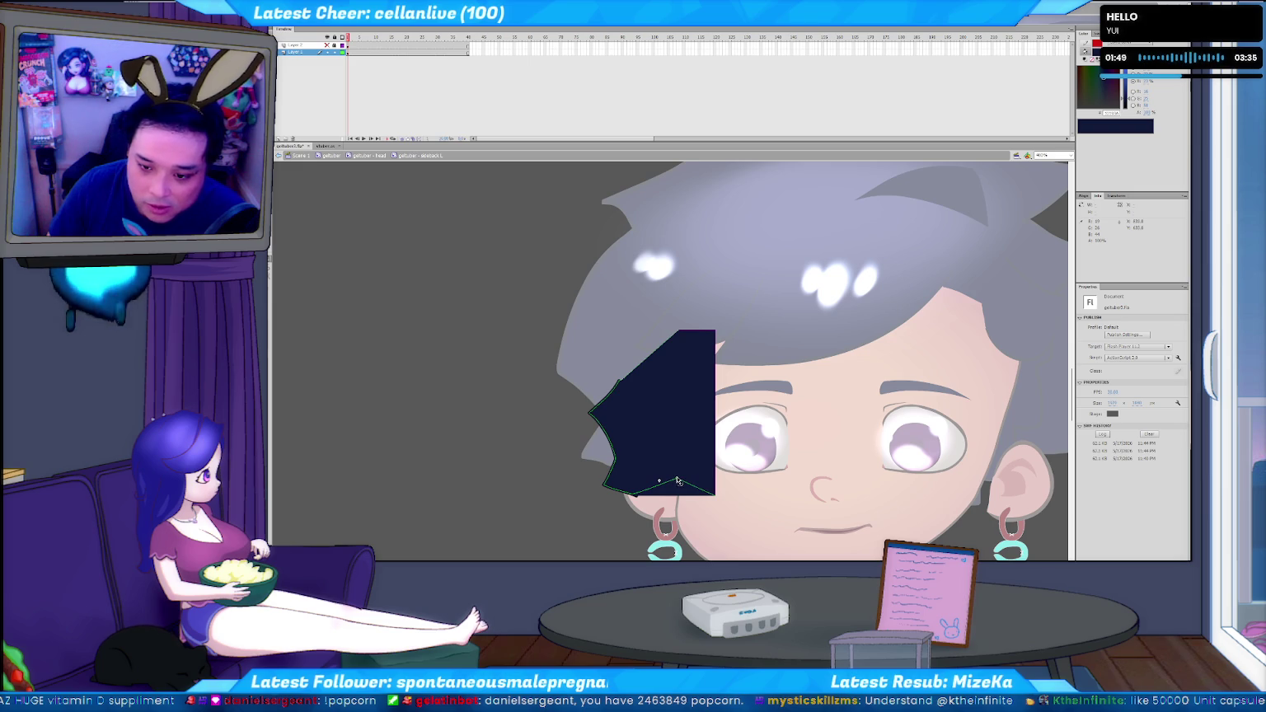
left_click(638, 502)
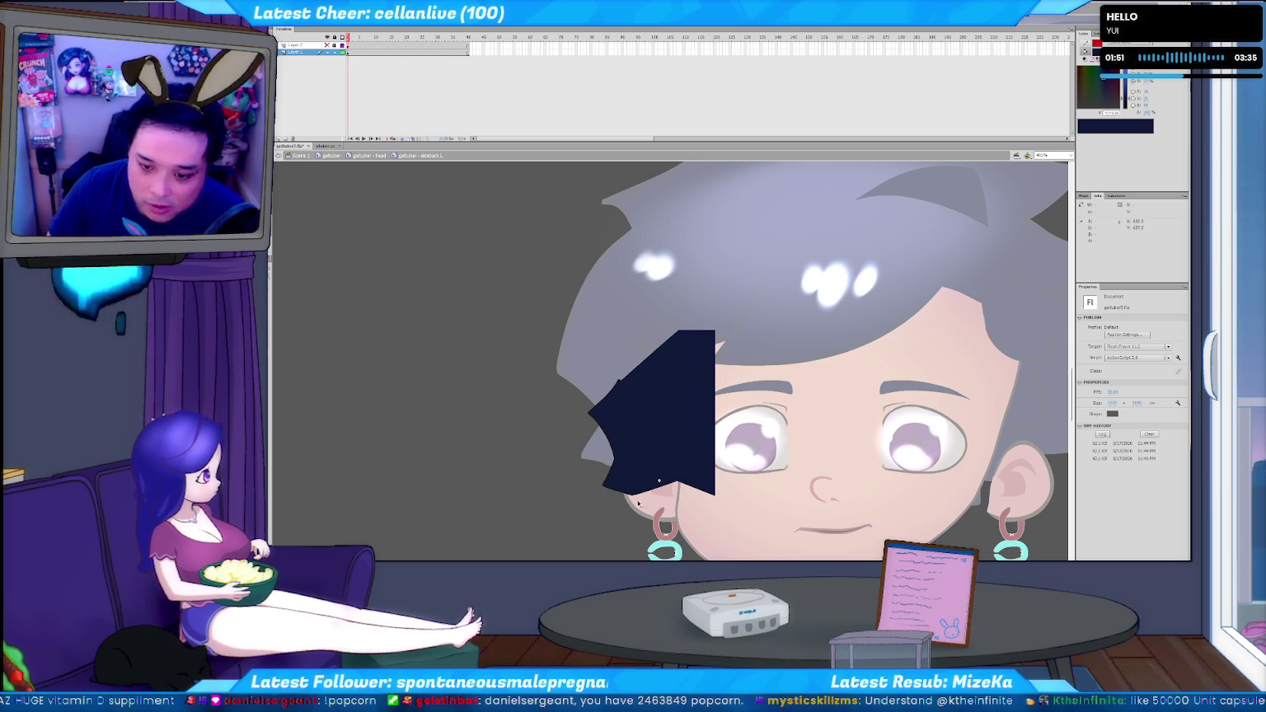
left_click_drag(742, 518, 678, 409)
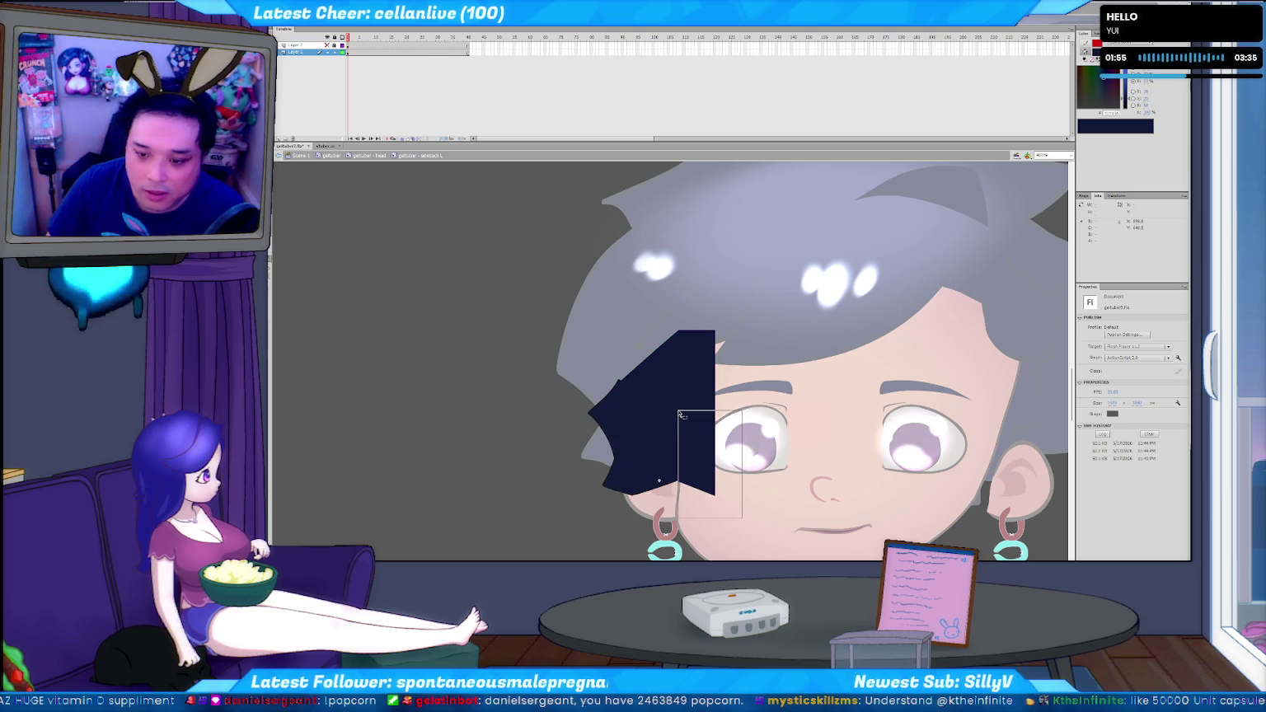
key("Delete")
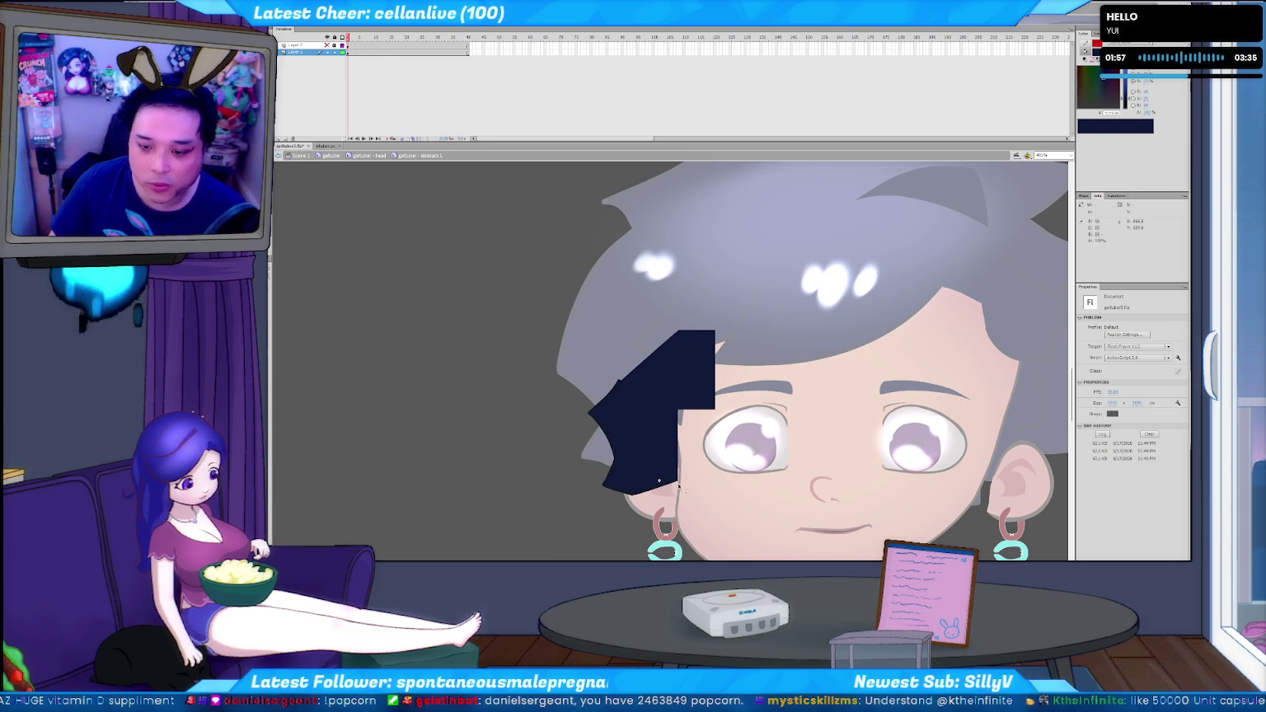
Straighten and smooth the bang's bumpy upper-left edge, undoing attempts as needed
left_click(662, 422)
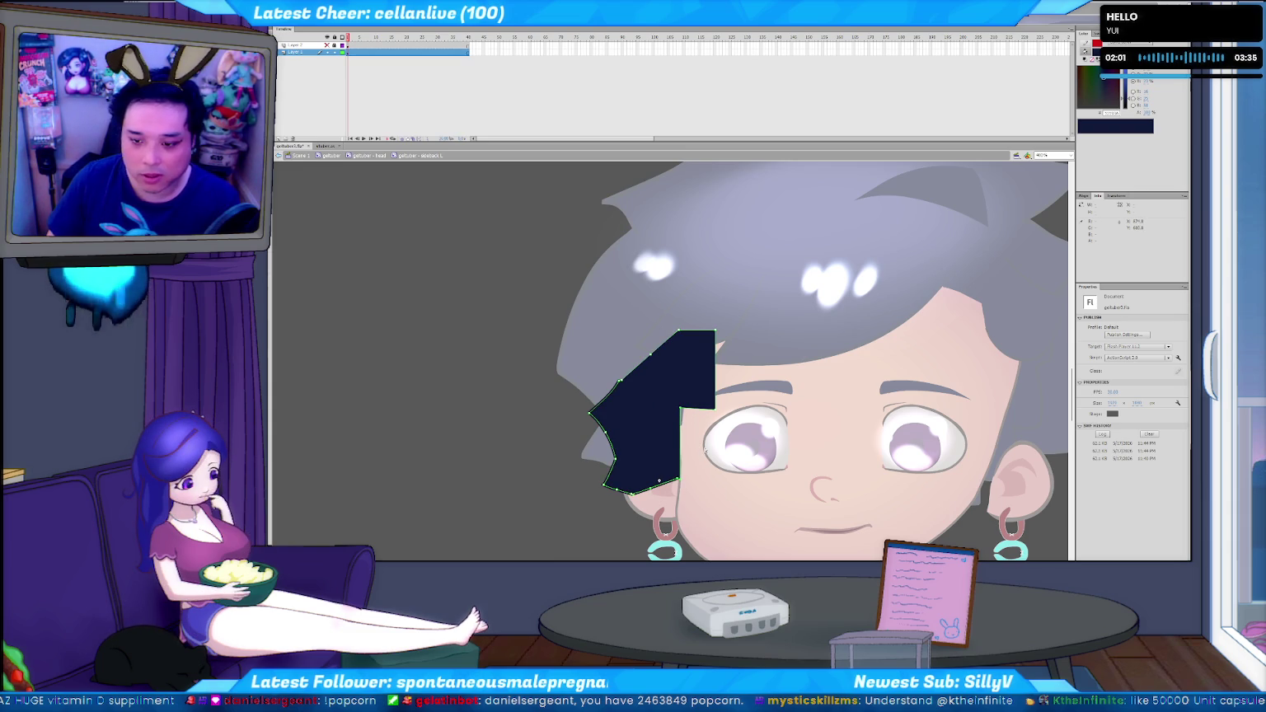
left_click(726, 427)
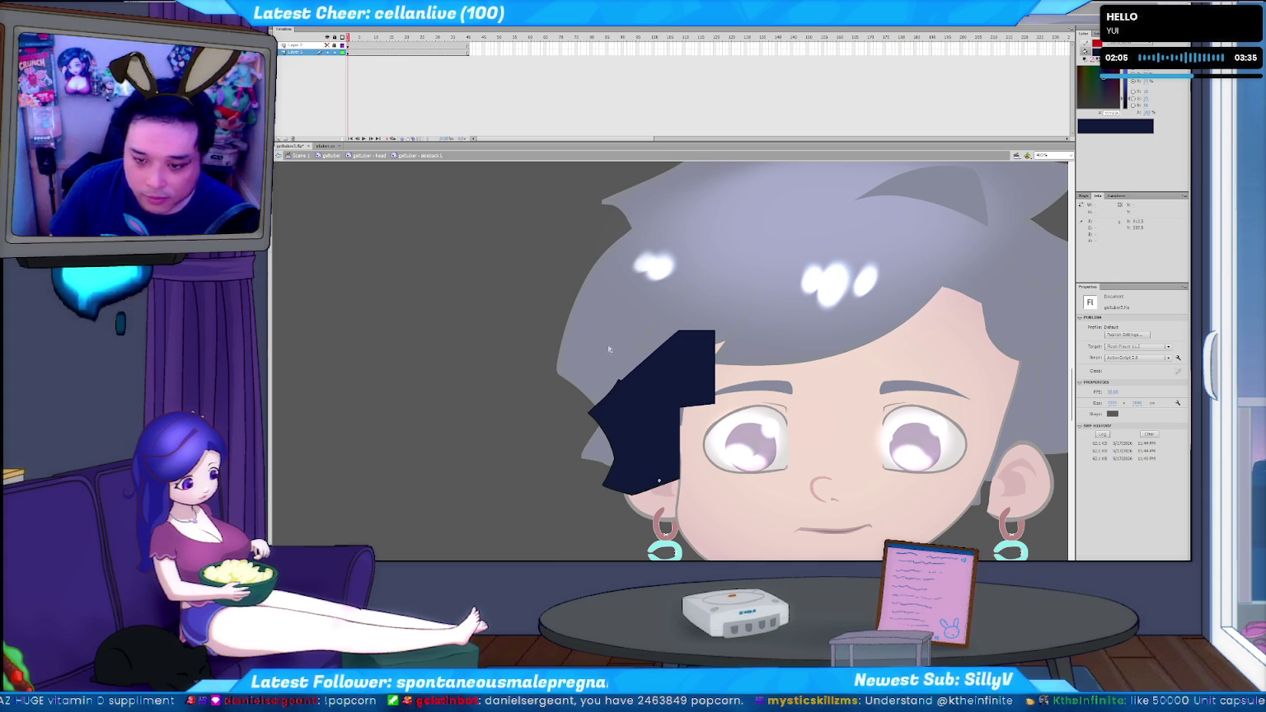
left_click(620, 377)
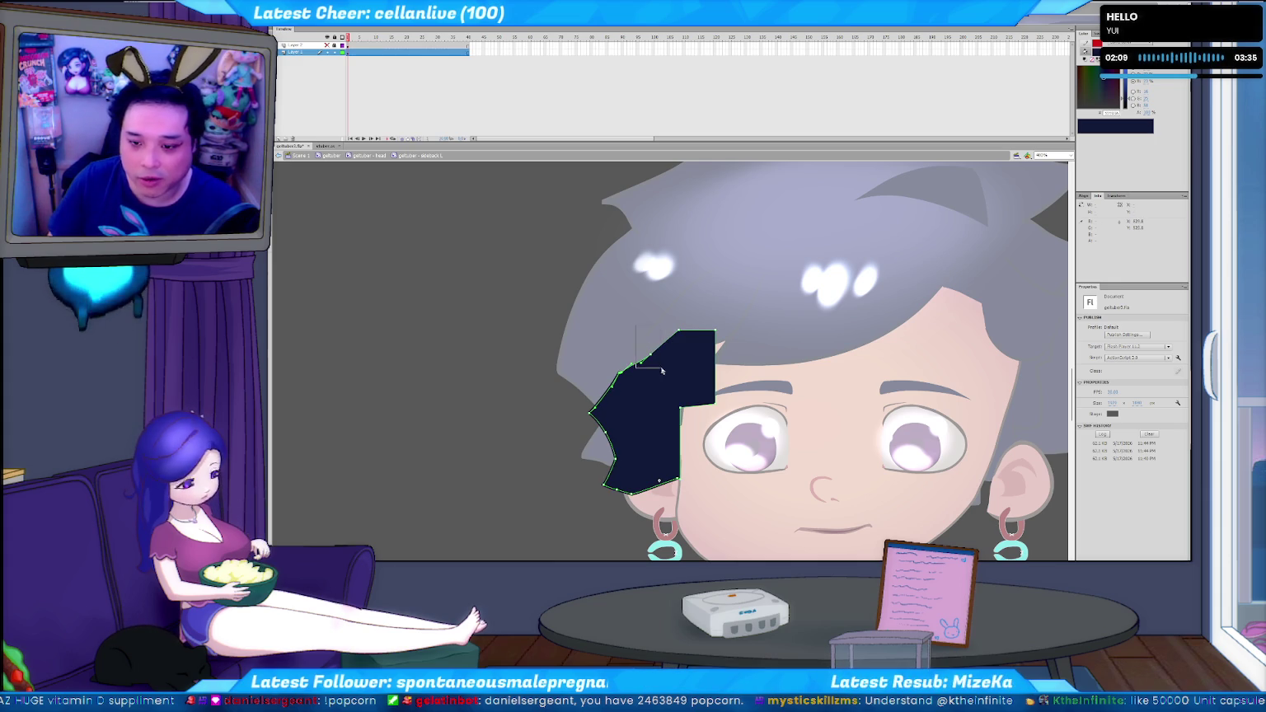
key("ctrl+z")
key("ctrl+z")
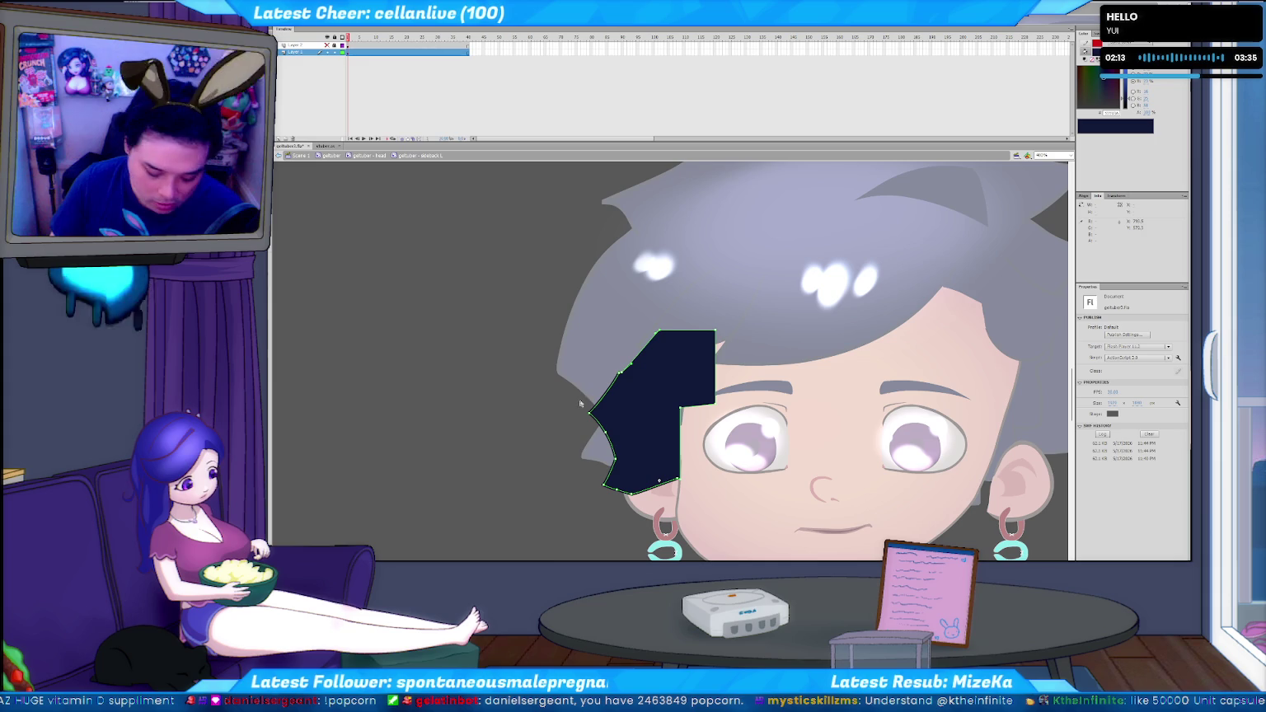
key("ctrl+z")
key("ctrl+z")
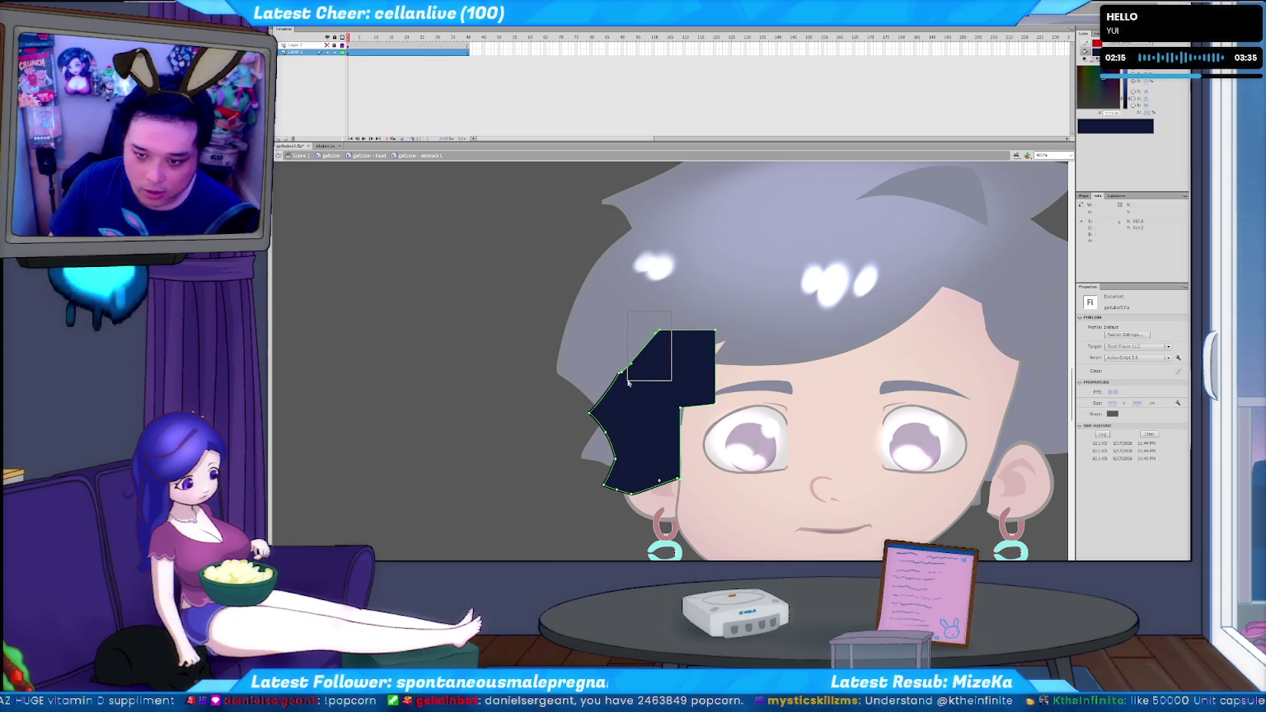
key("ctrl+z")
key("ctrl+z")
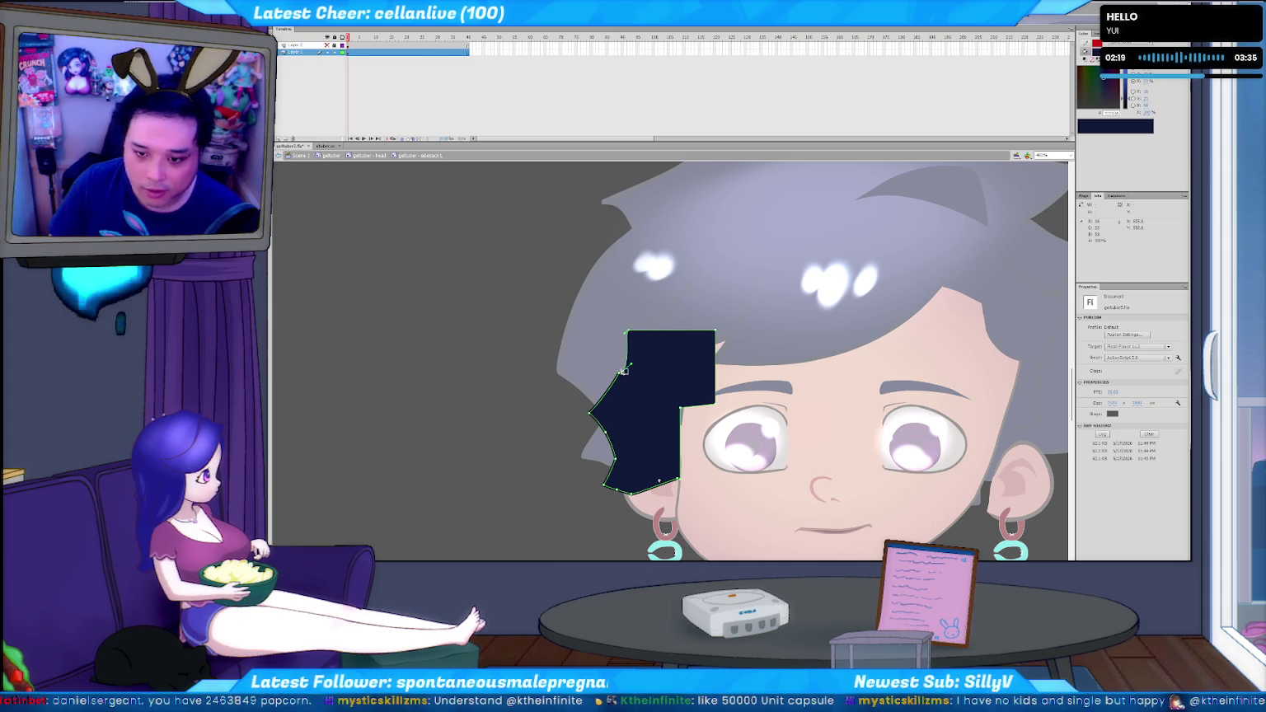
key("ctrl+z")
left_click(541, 442)
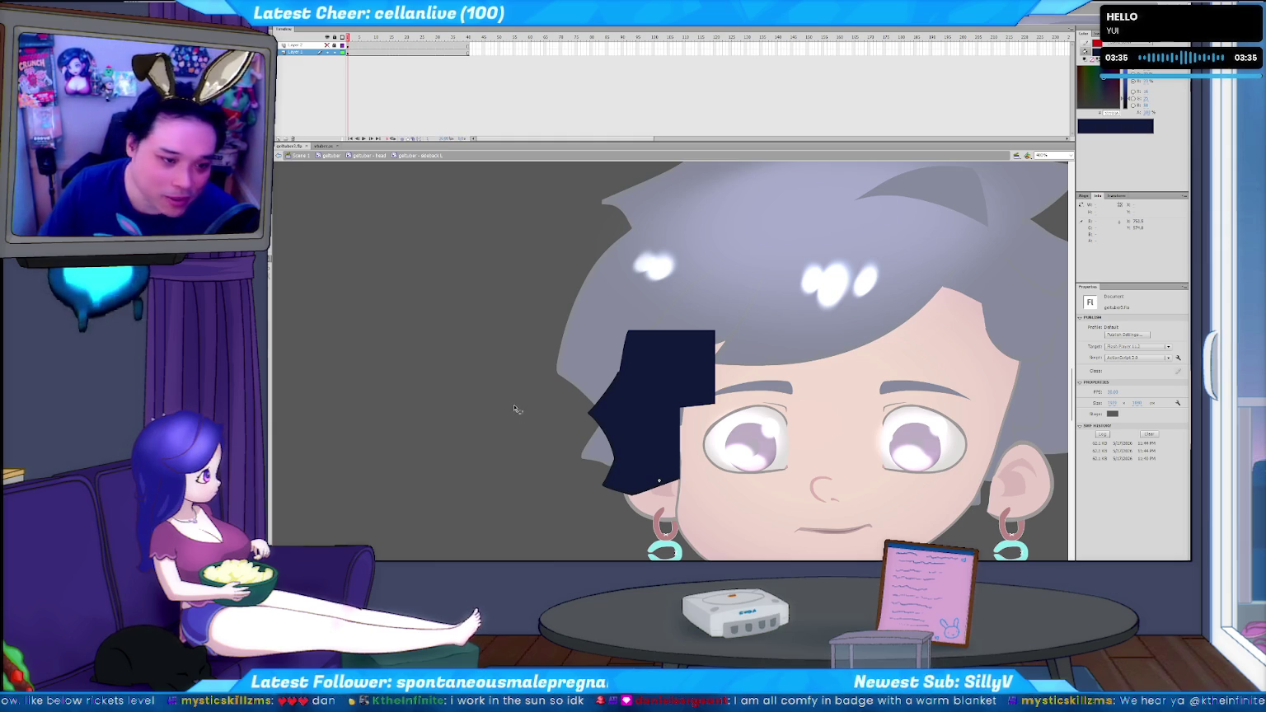
left_click(635, 346)
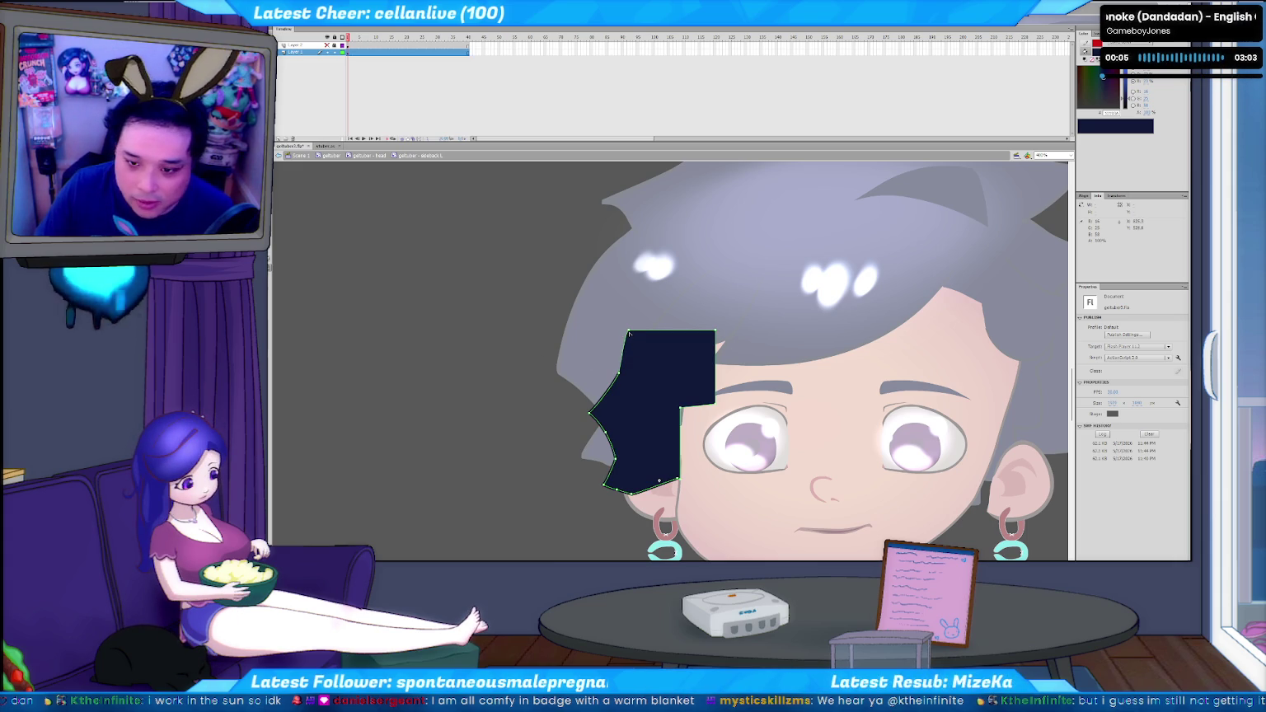
left_click(744, 371)
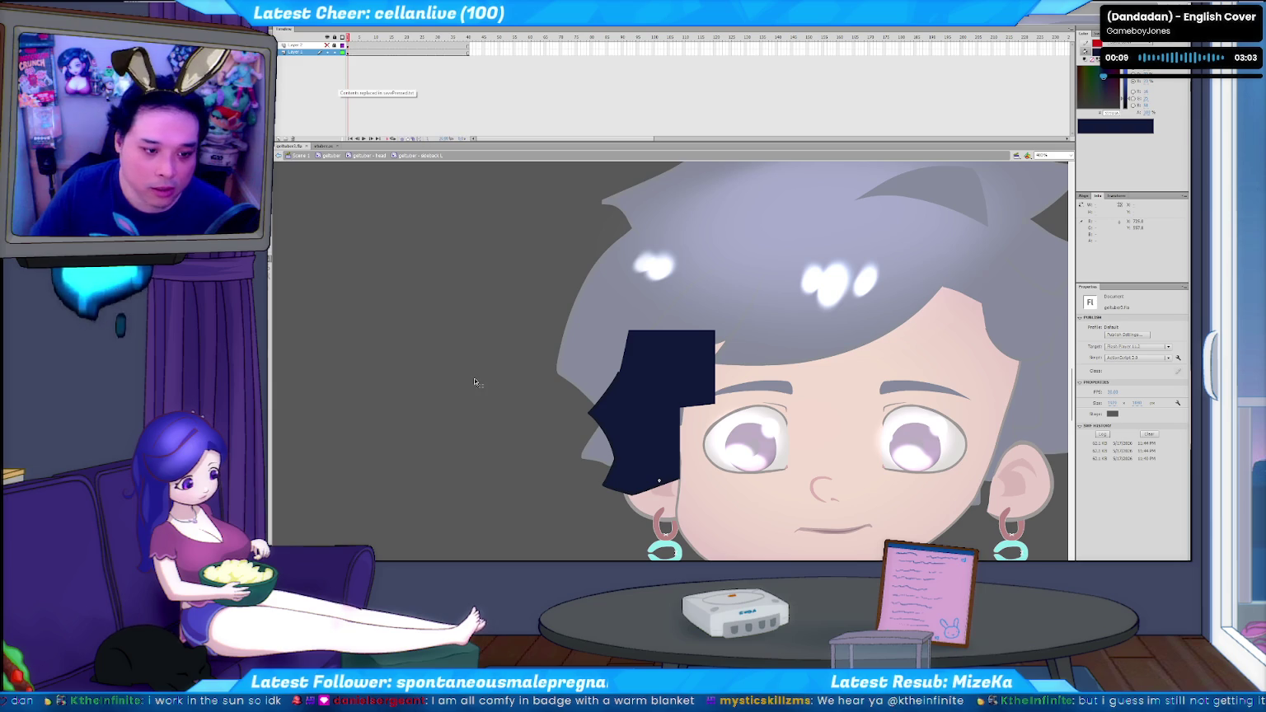
key("ctrl+Return")
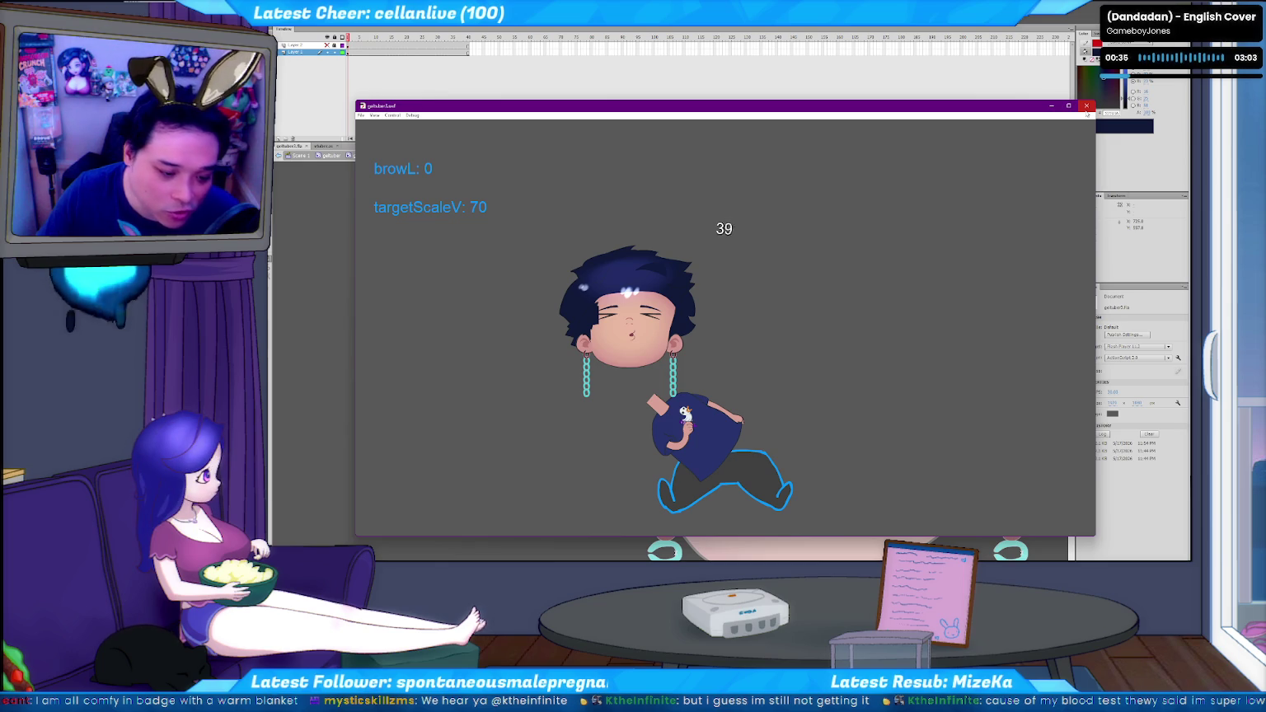
left_click(1086, 105)
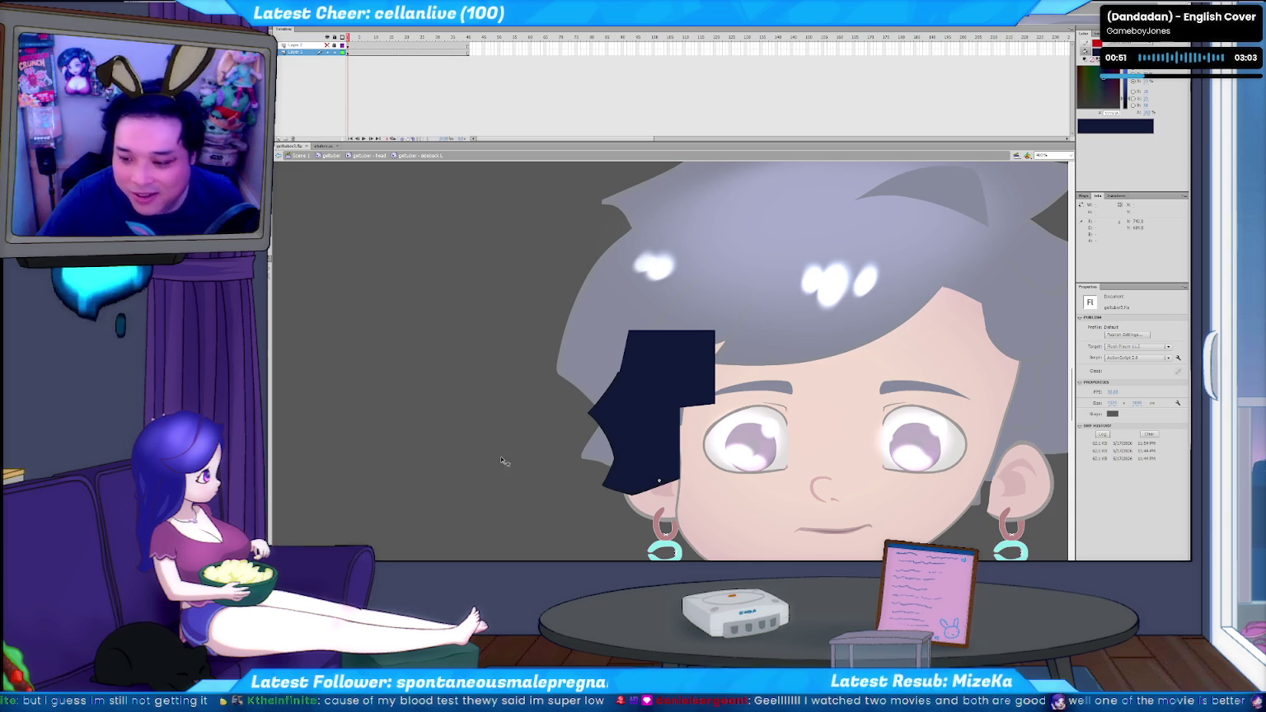
scroll(501, 461, "down", 5)
scroll(502, 456, "up", 5)
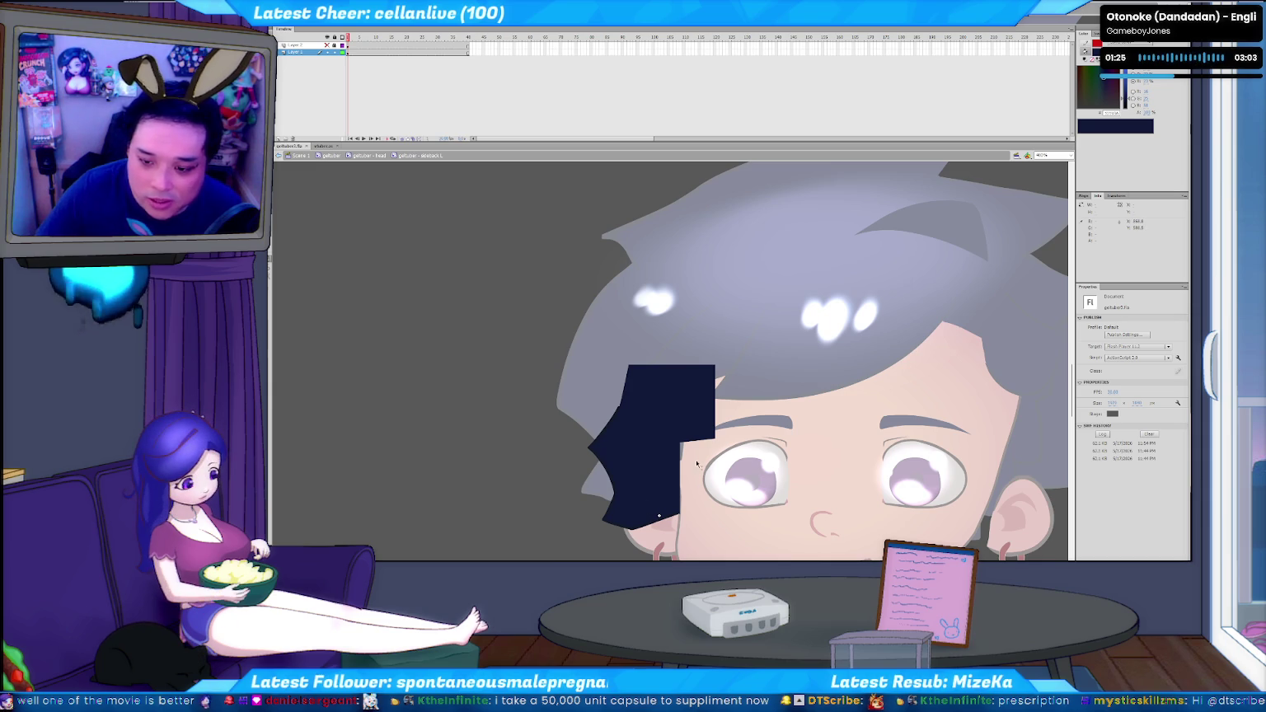
left_click(671, 433)
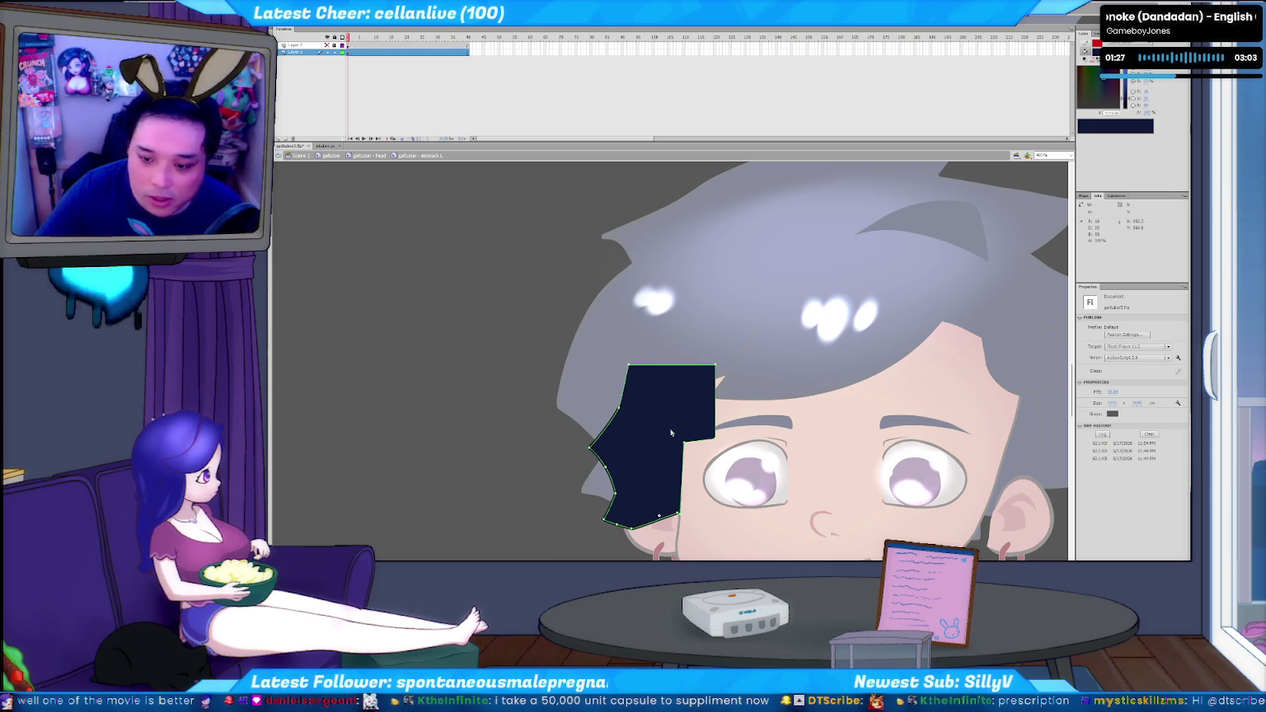
Re-test the movie, restart the c2f.py face-tracking script, and position the relaunched character player
key("ctrl+Return")
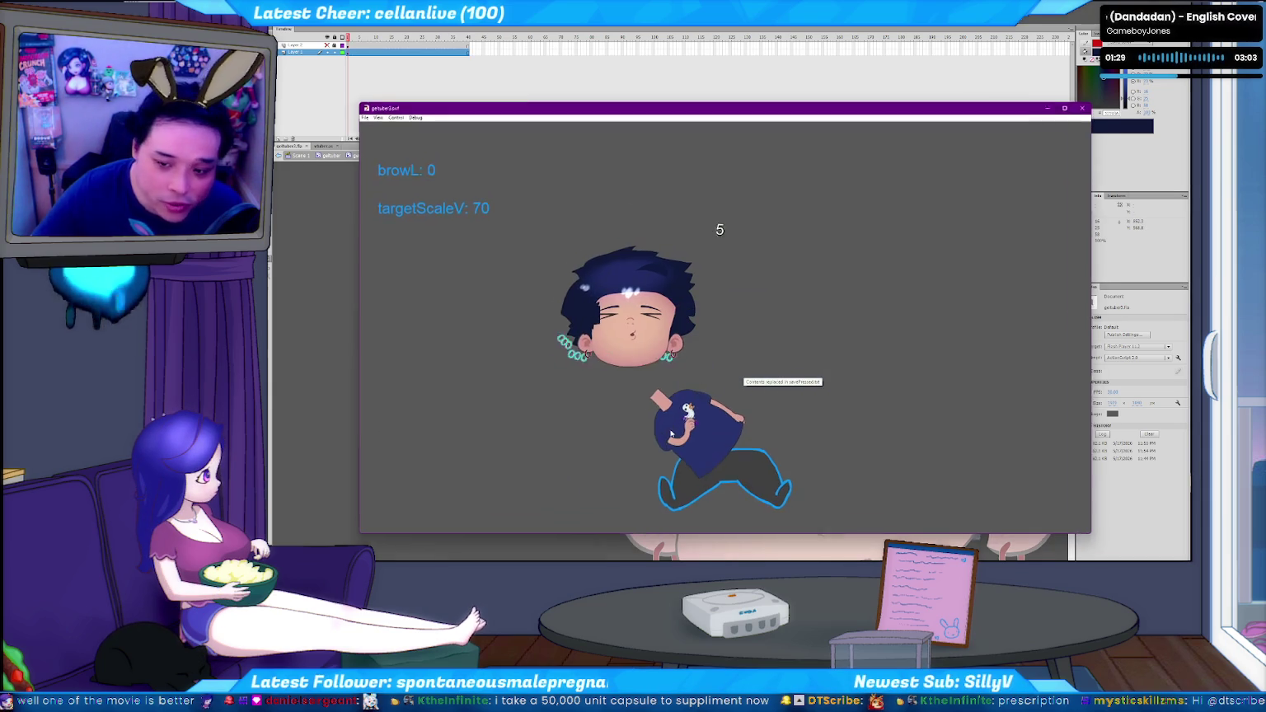
key("ctrl+w")
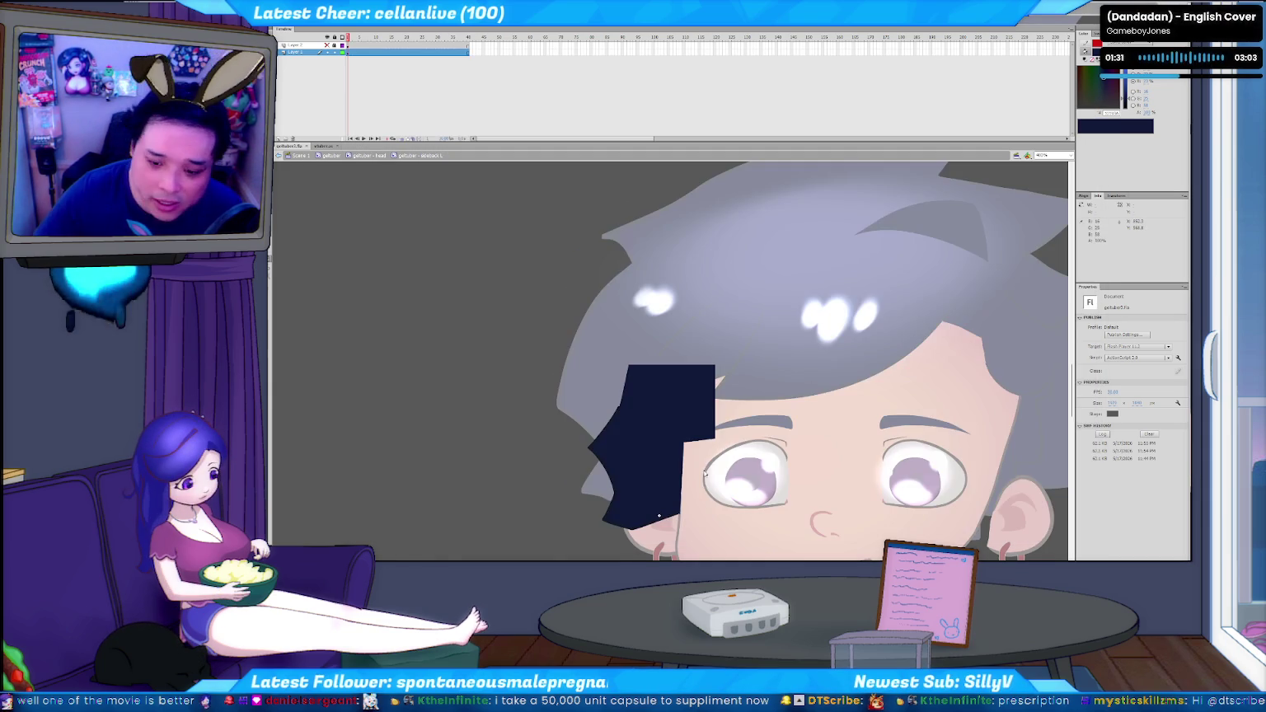
key("alt+Tab")
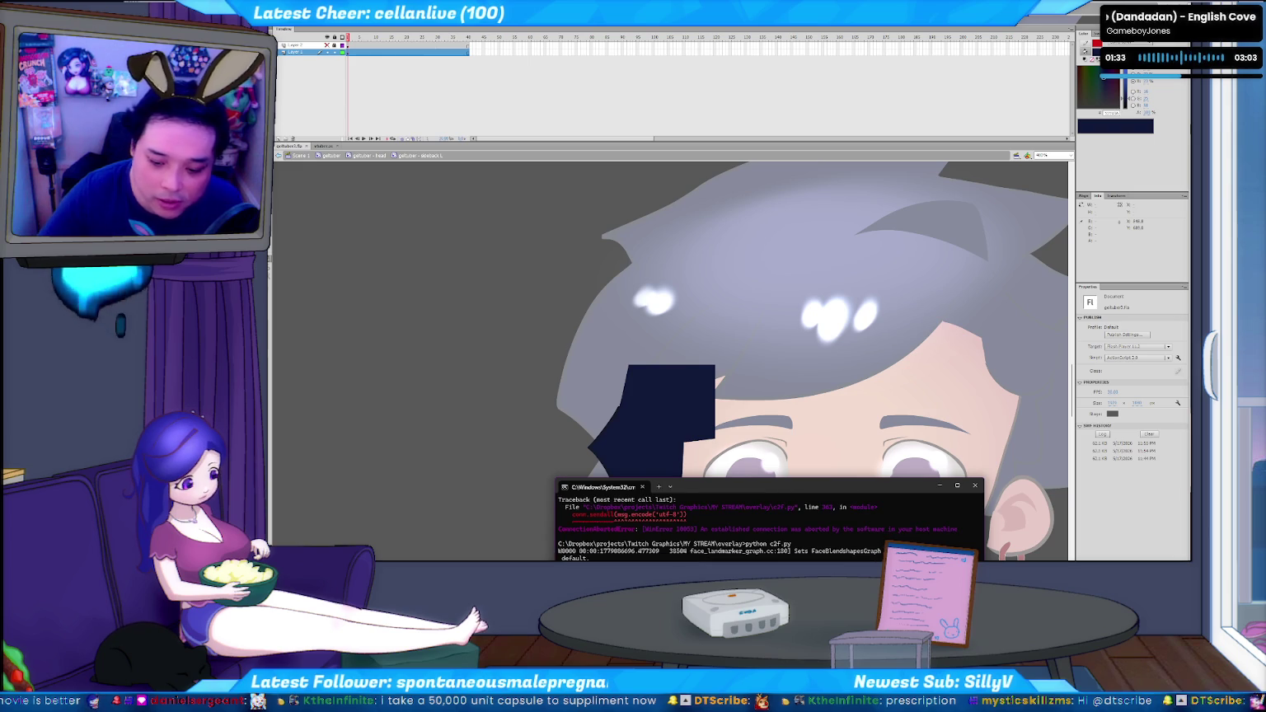
key("alt+Tab")
key("Tab")
key("Tab")
key("Tab")
key("Tab")
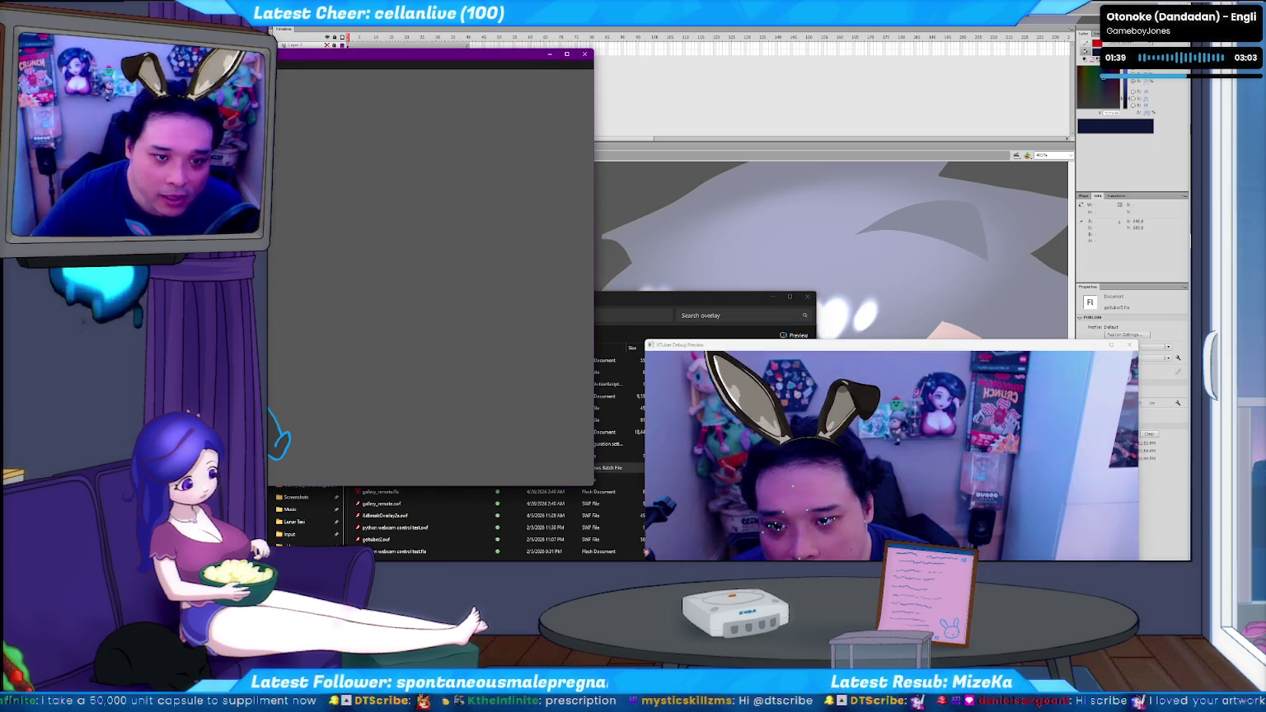
left_click_drag(601, 54, 597, 185)
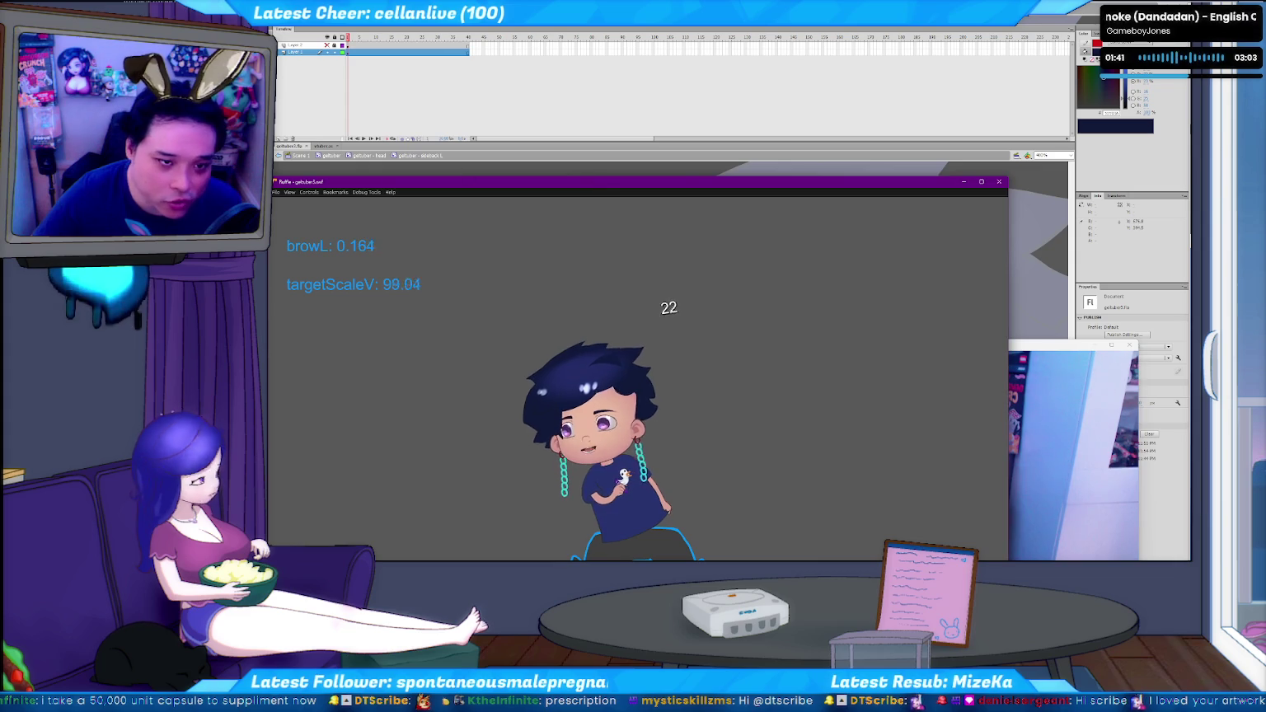
key("alt+Tab")
Scroll the to-do list to the April repeated-phrase bug and the extreme emote-roast zoom items
scroll(657, 404, "down", 10)
scroll(657, 404, "down", 20)
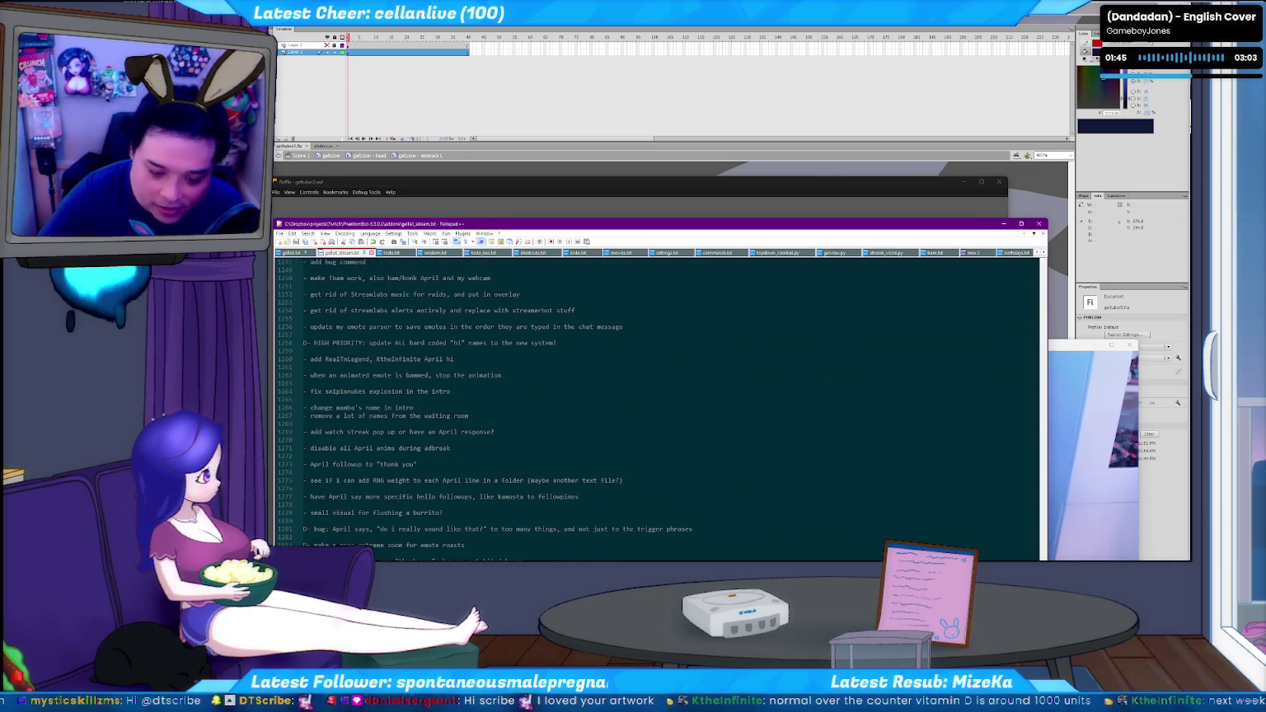
scroll(442, 409, "down", 5)
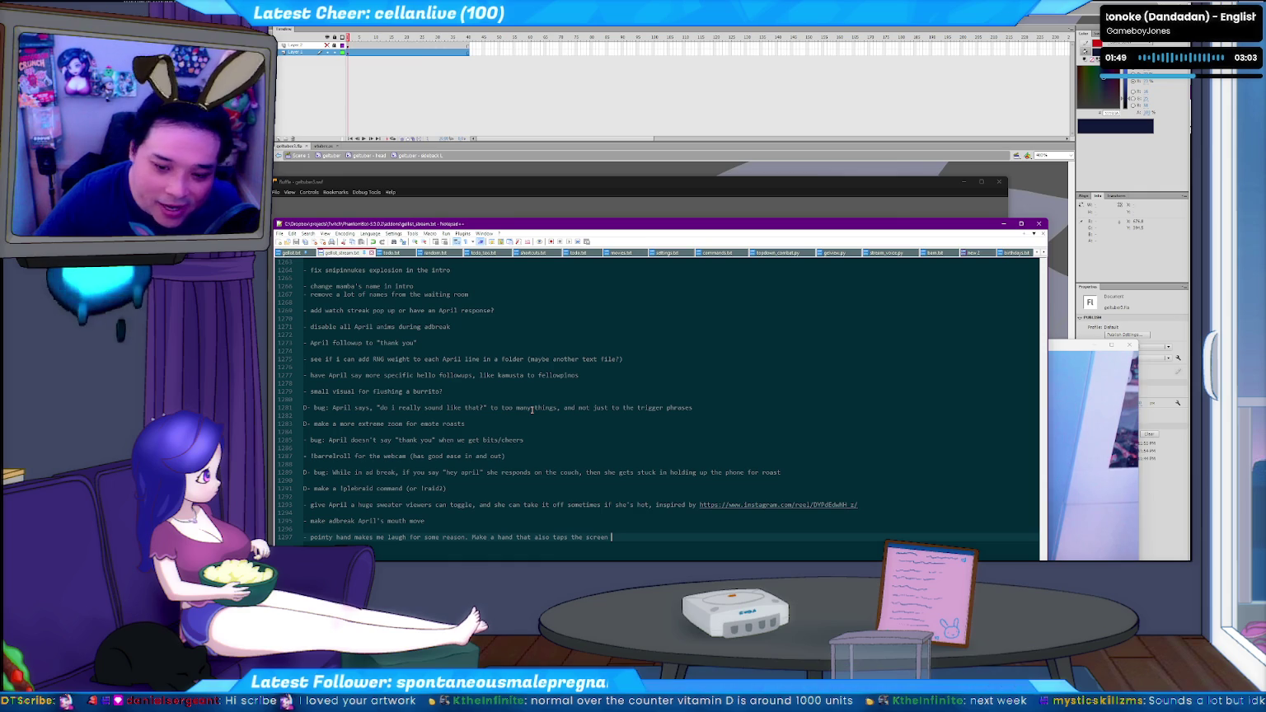
left_click(505, 407)
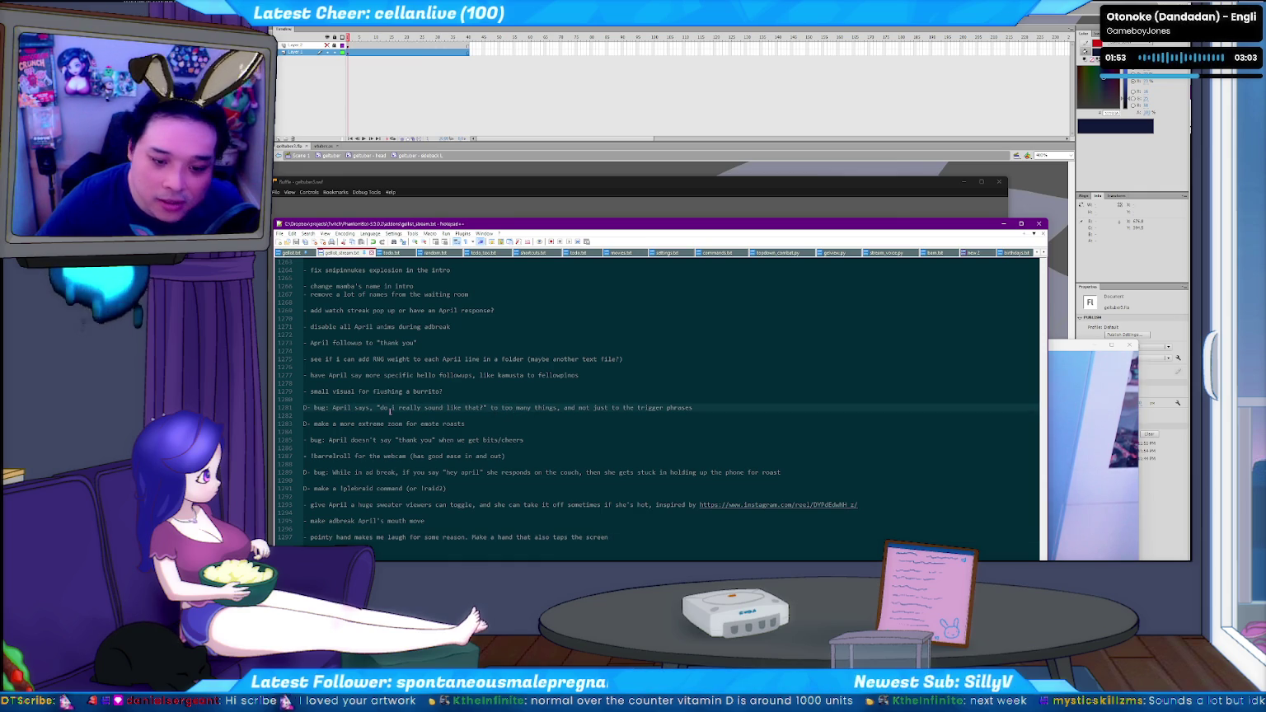
left_click(375, 425)
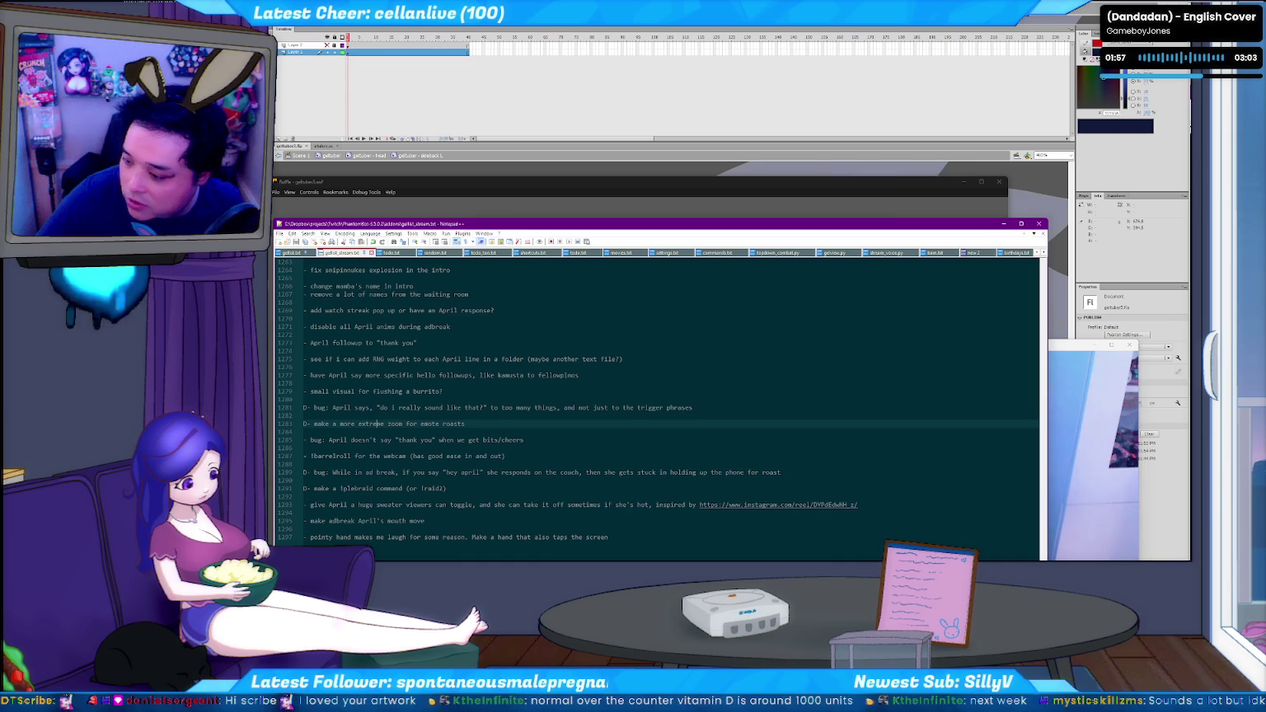
key("alt+Tab")
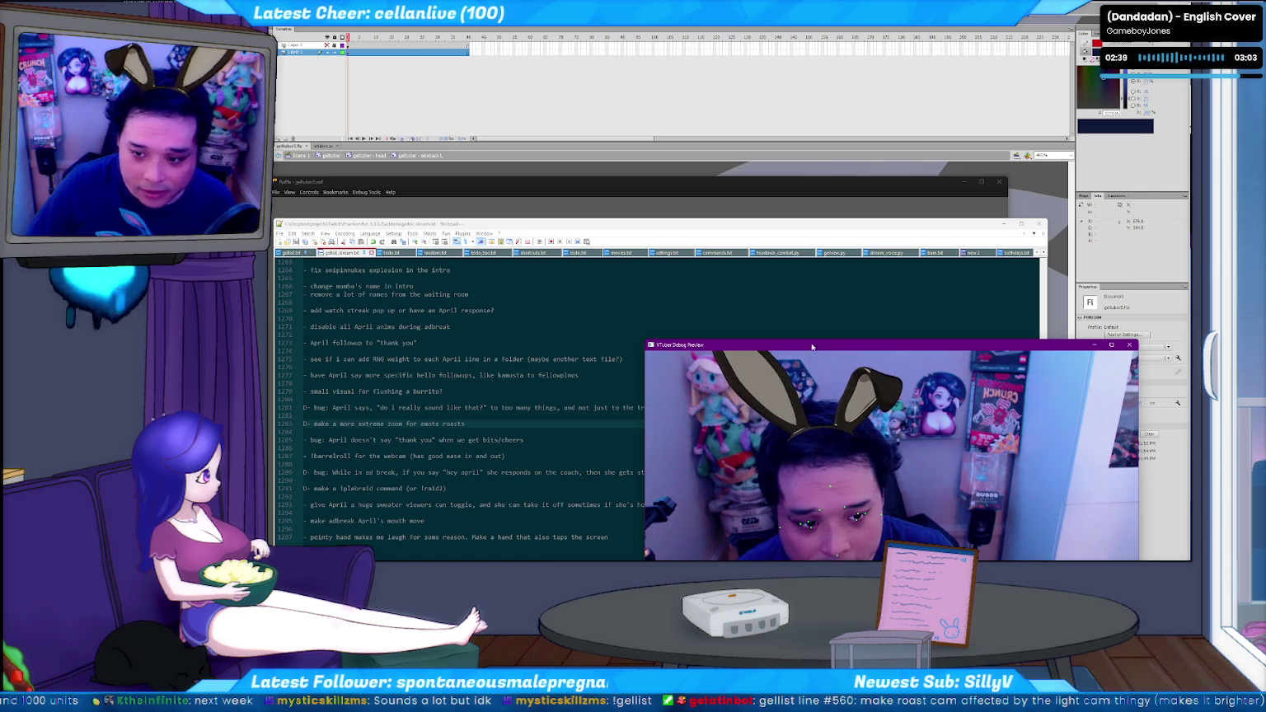
Raise the webcam tracking preview window and bring the running avatar rig forward
left_click_drag(803, 343, 810, 257)
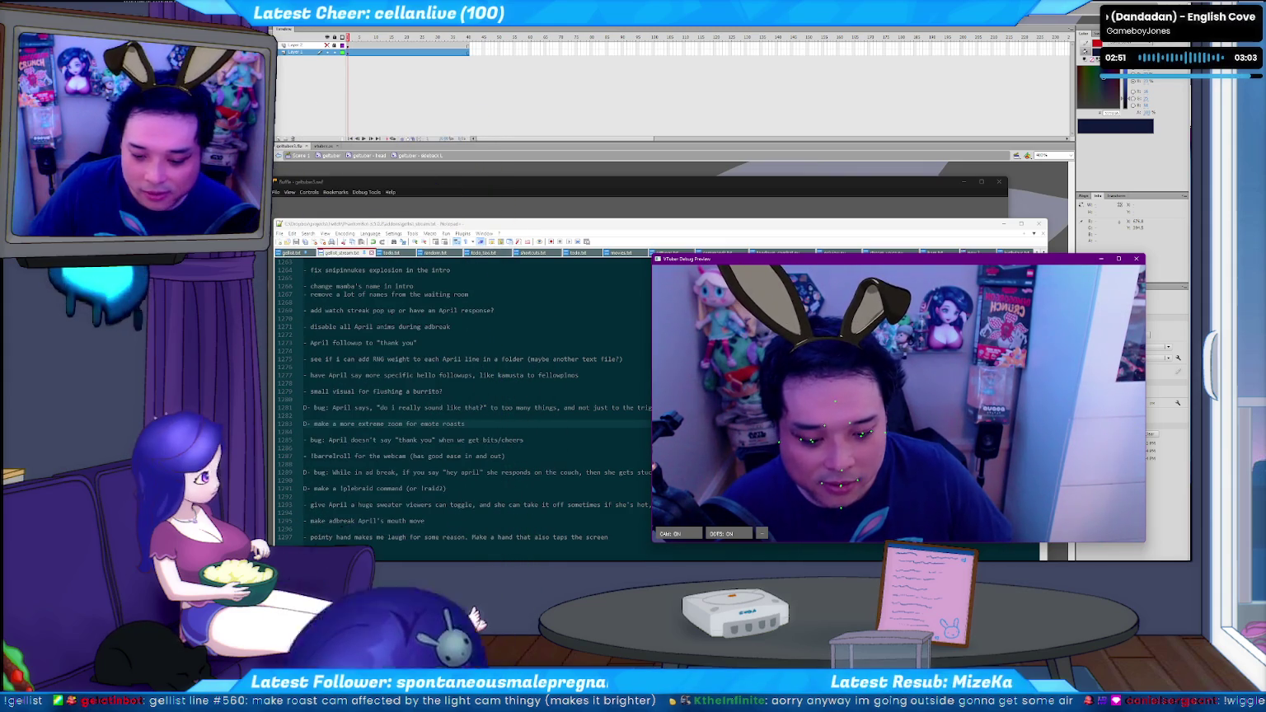
key("alt+Tab")
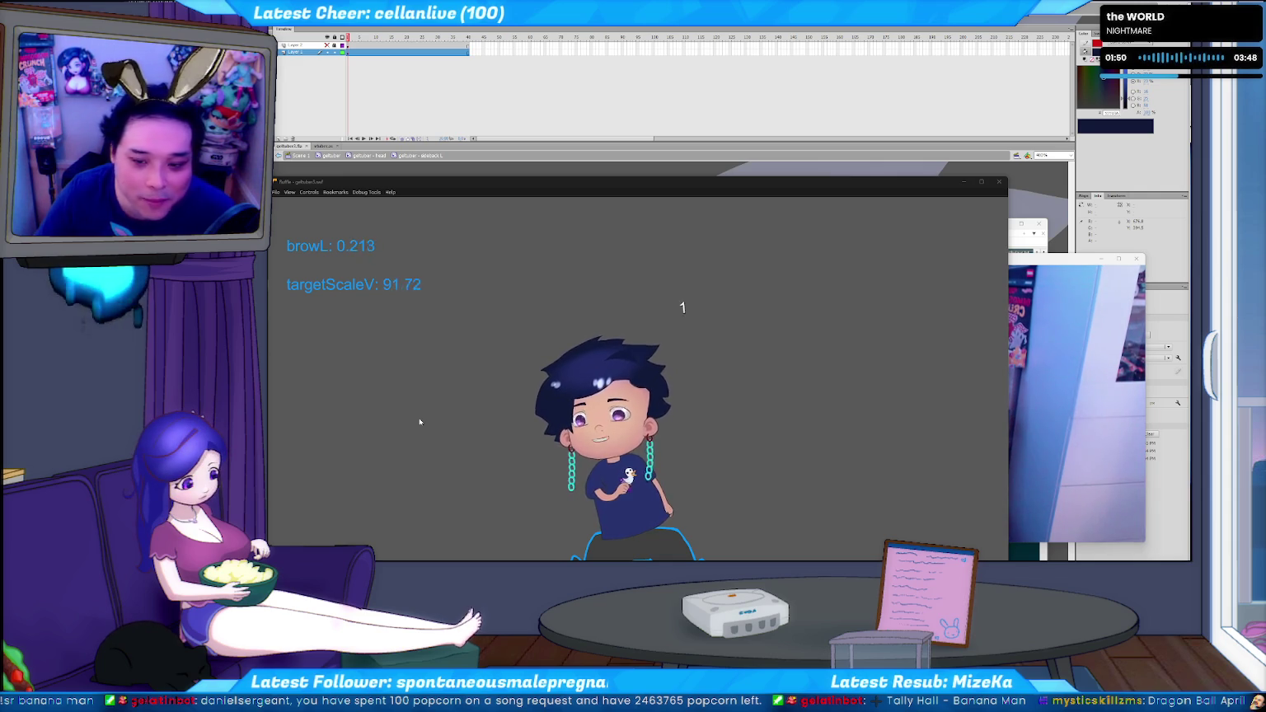
Test the avatar's blinks and head turns, then bring up and position the anime café screenshot
left_click(781, 468)
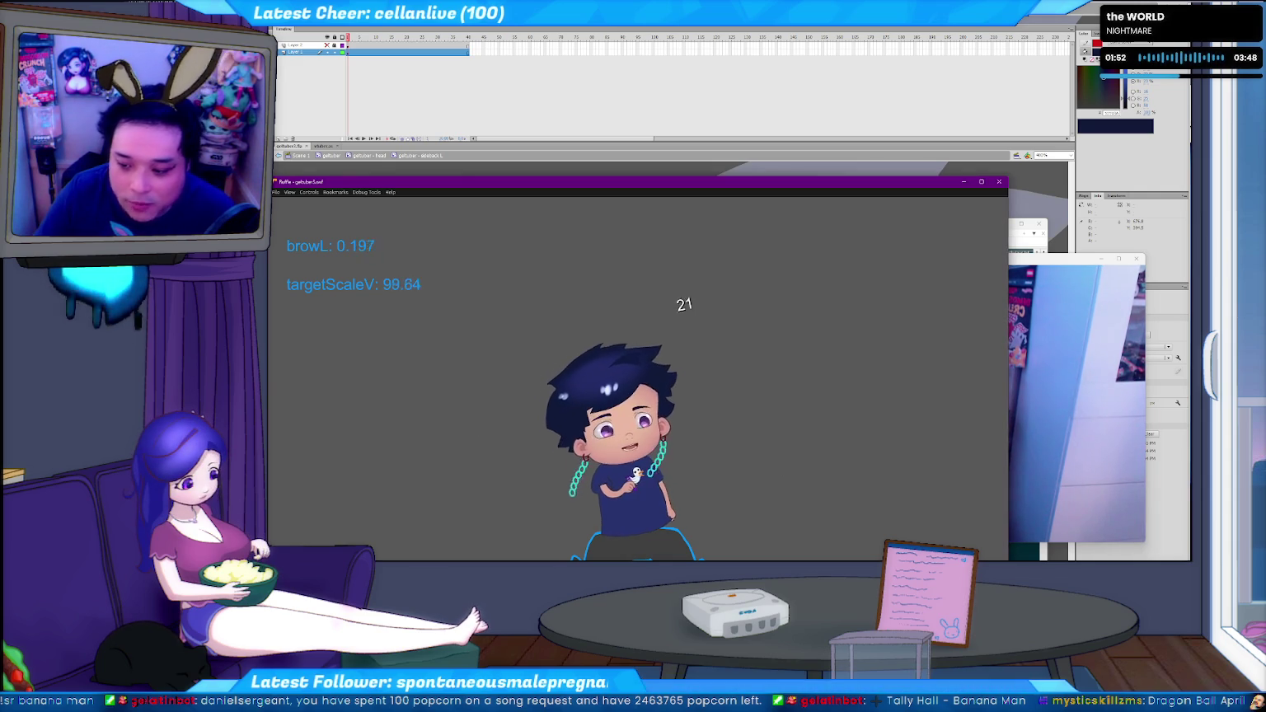
key("ctrl+o")
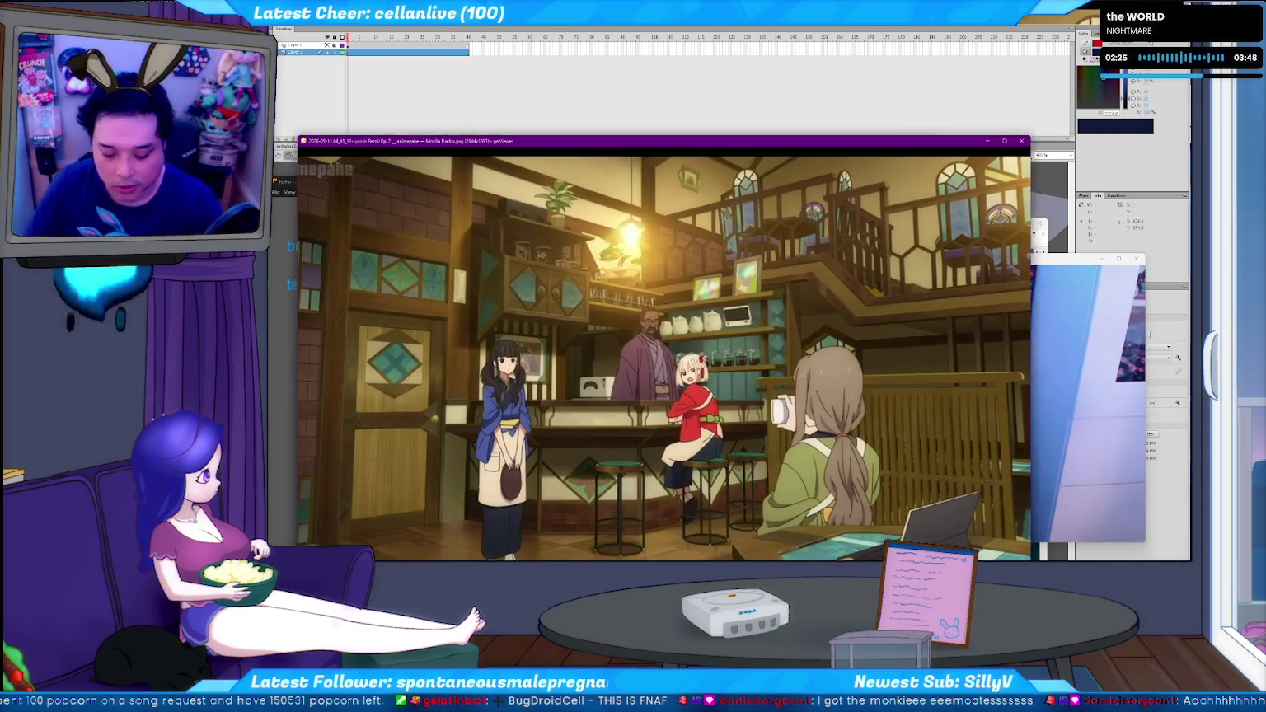
mouse_move(671, 120)
left_mouse_down()
mouse_move(679, 130)
mouse_move(658, 131)
left_mouse_up()
key("Escape")
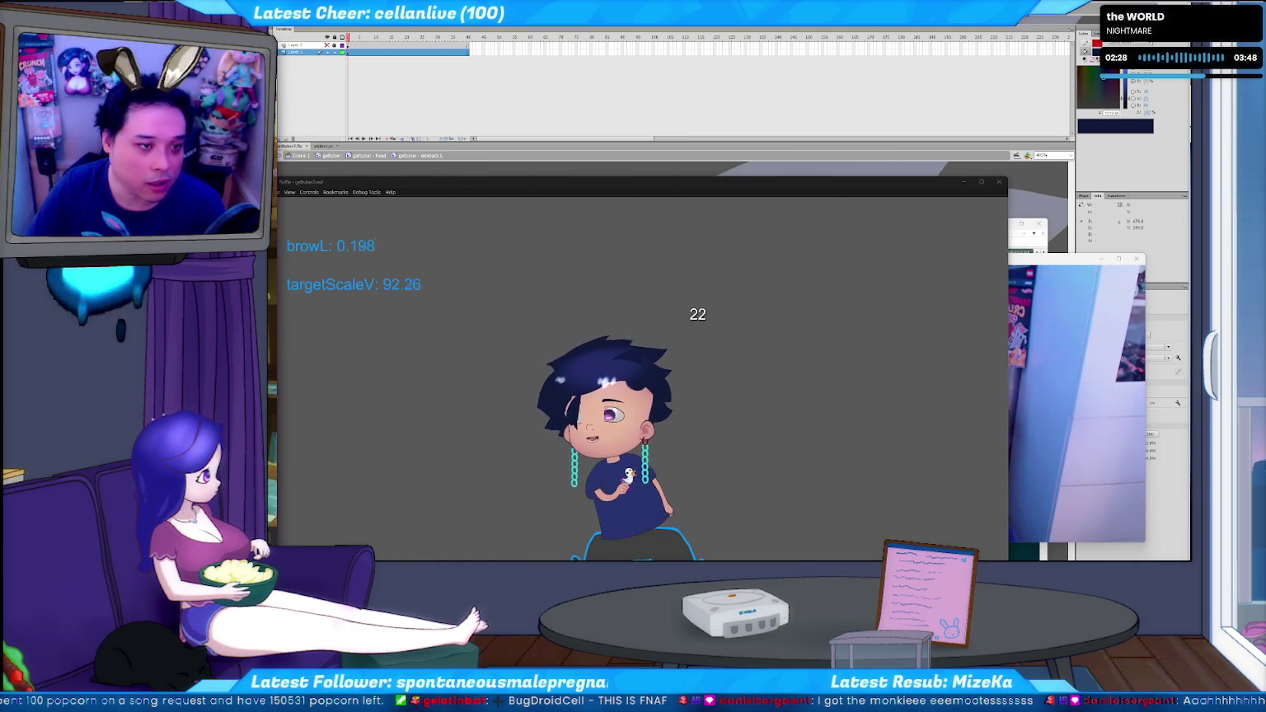
key("alt+Tab")
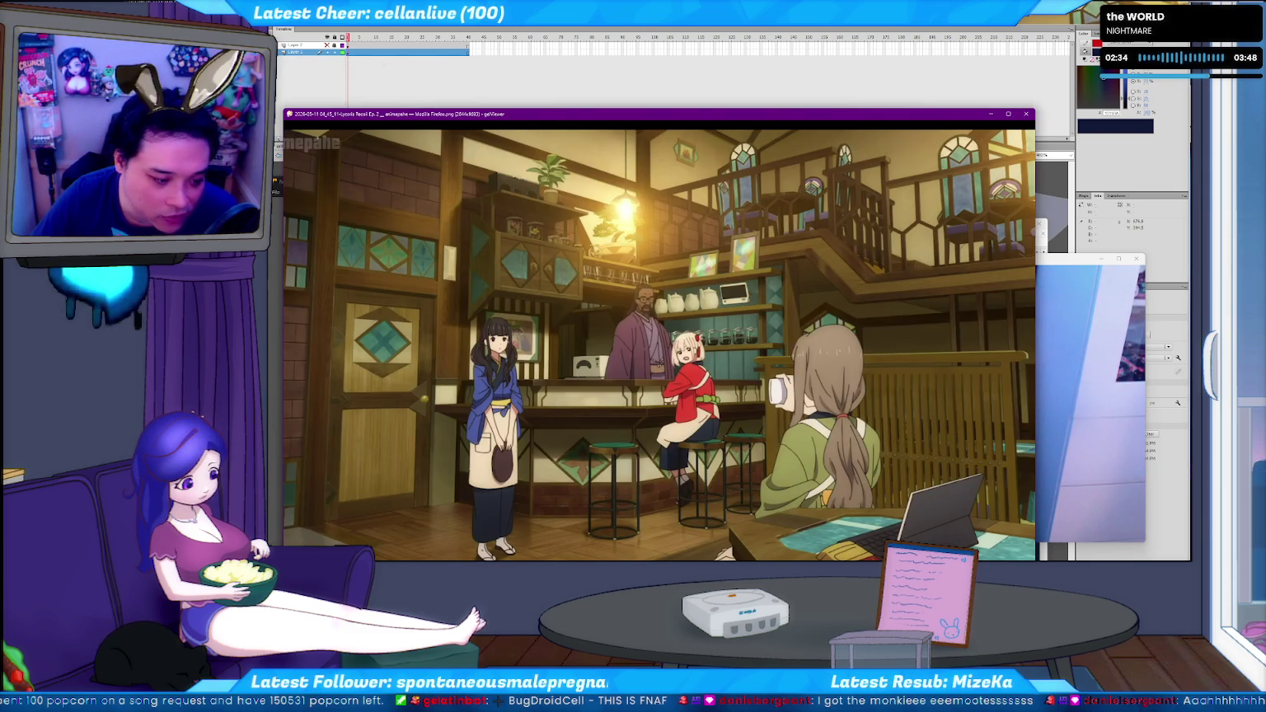
Maximize the café screenshot, zoom in on the girl, then back out to about 92%
key("super+Up")
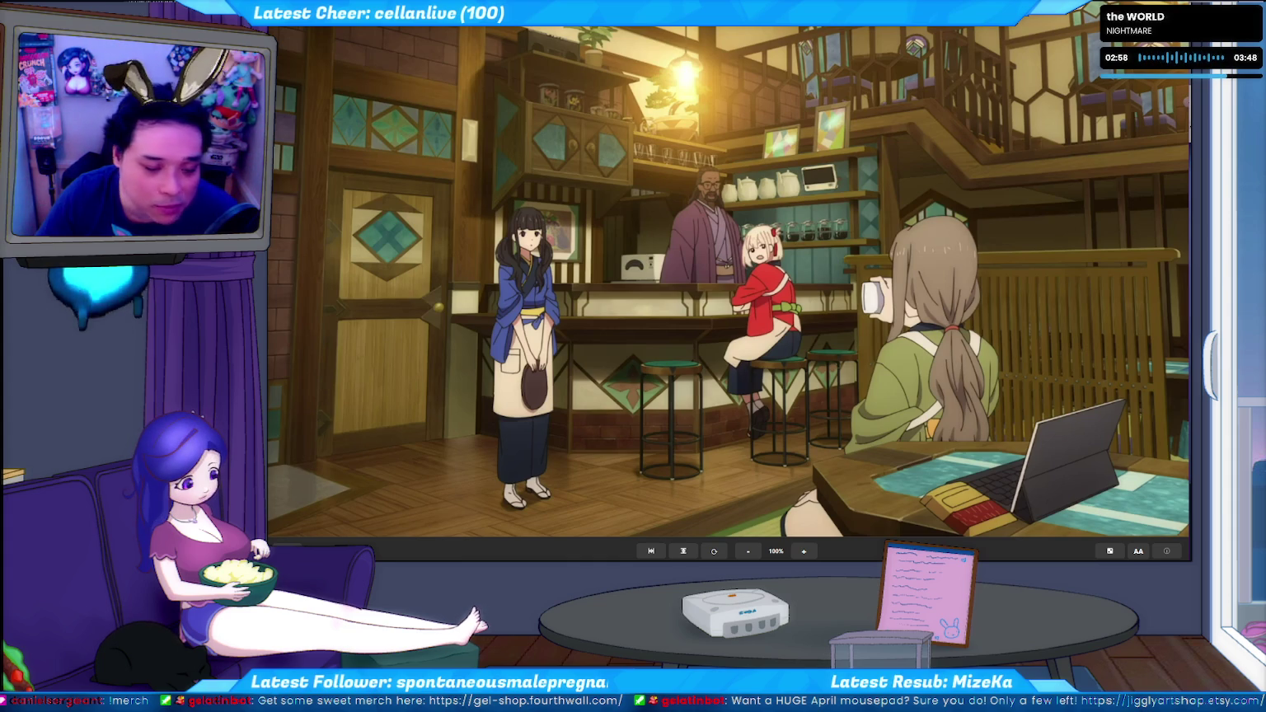
scroll(573, 302, "up", 5)
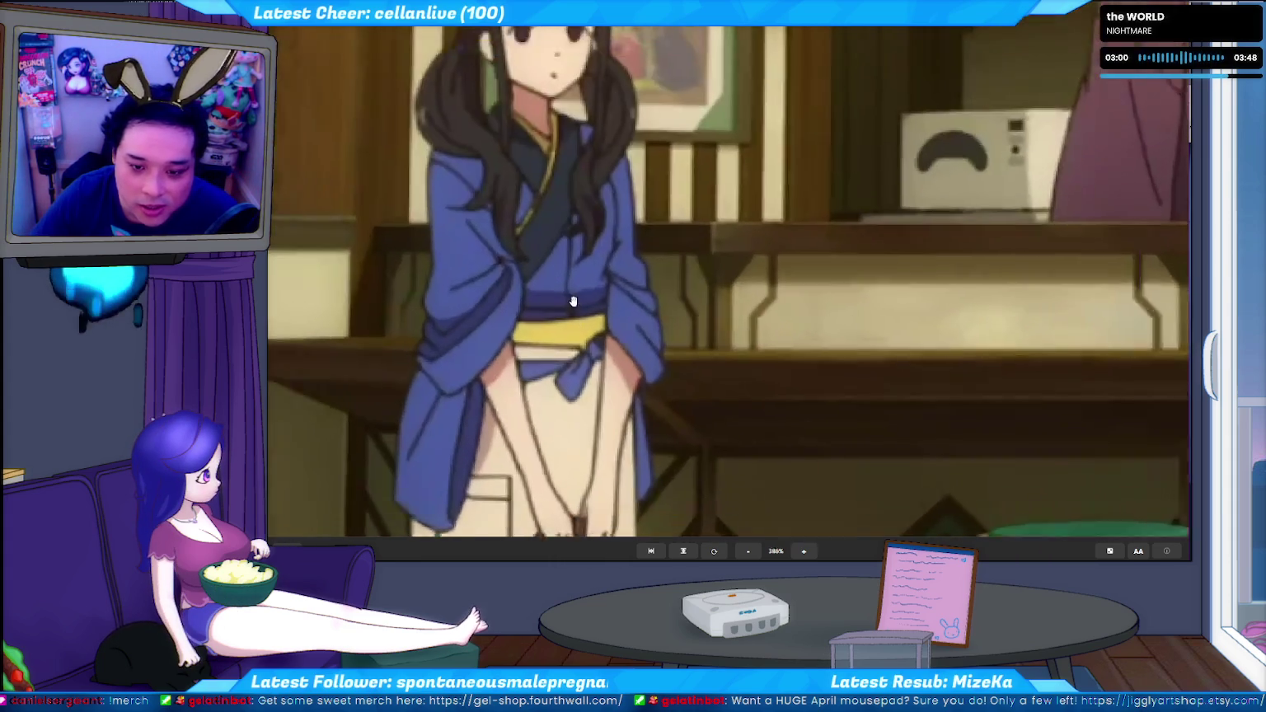
scroll(561, 300, "up", 1)
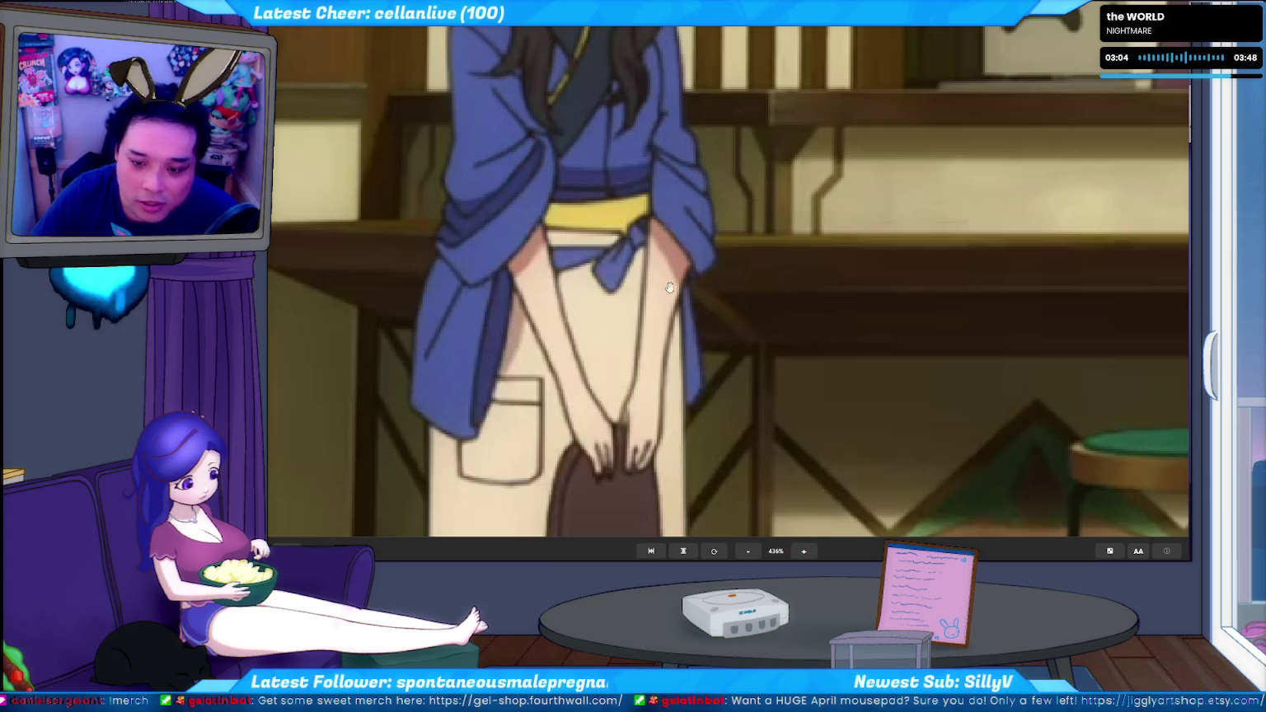
scroll(594, 247, "down", 6)
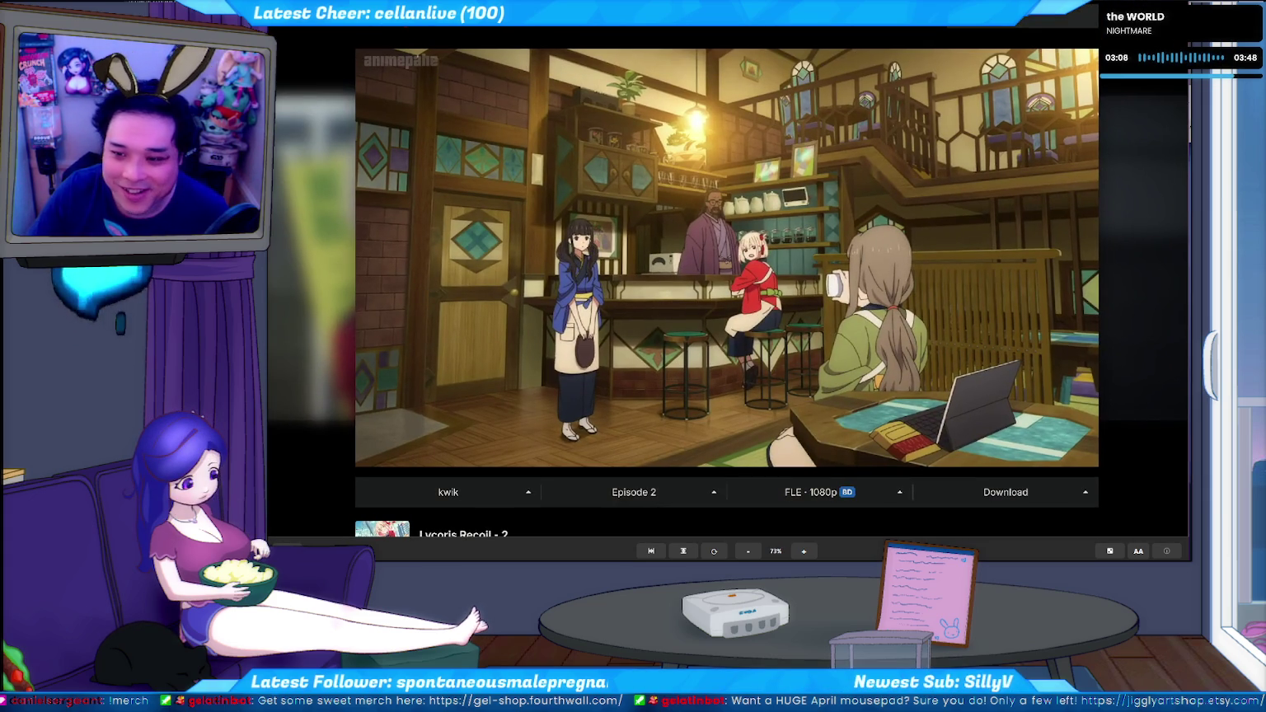
scroll(755, 204, "up", 2)
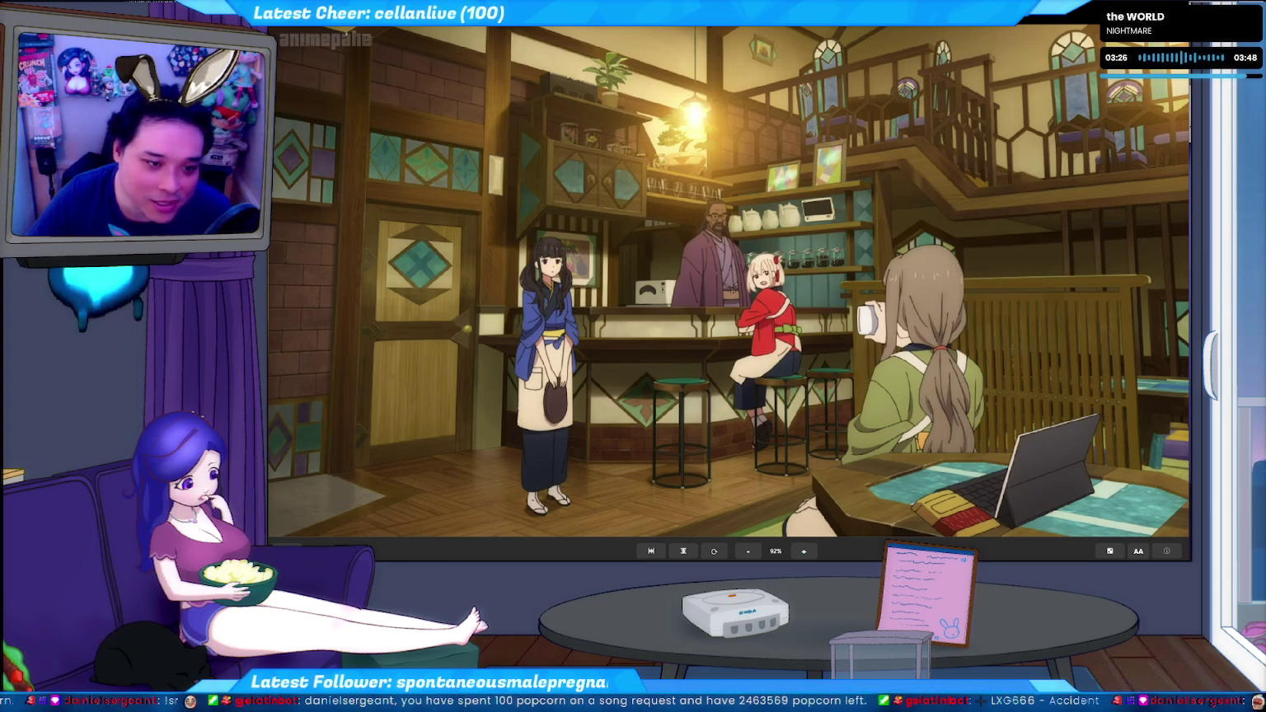
key("alt+Tab")
Add the to-do item '- make popcorn check if the user exists in the database, if not say they don't exist'
left_click(794, 511)
key("Return")
key("Return")
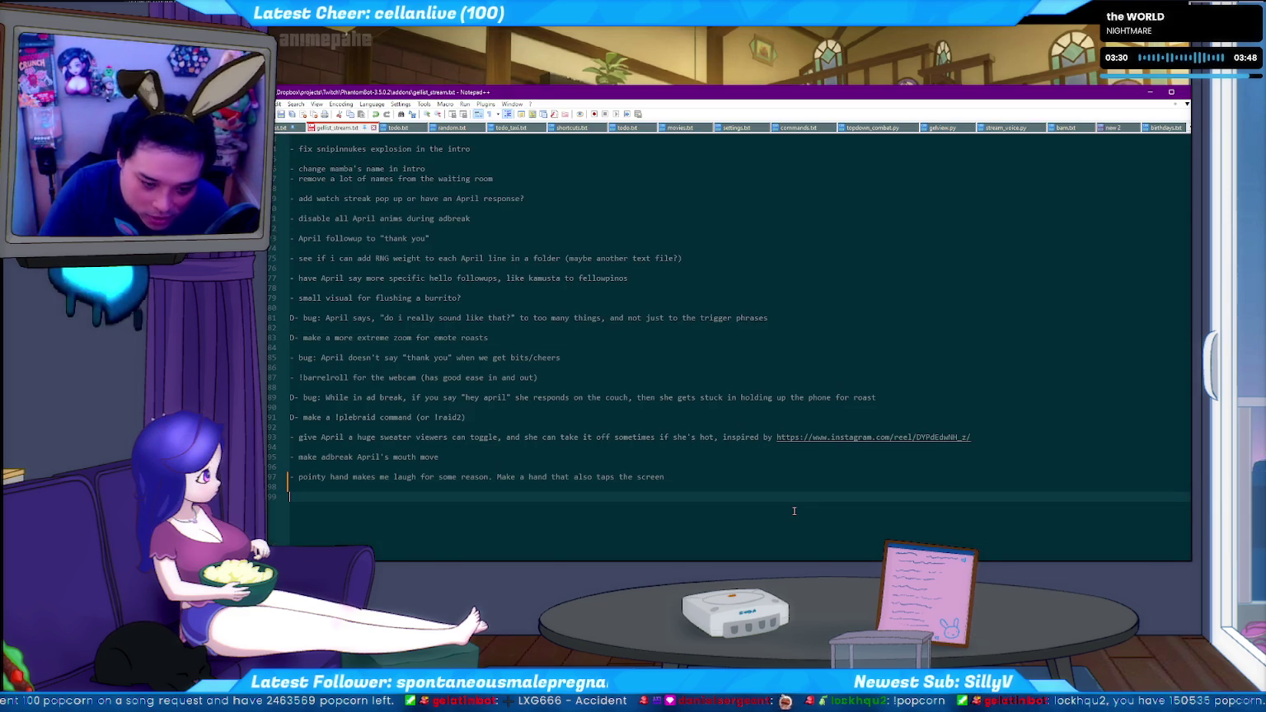
type("- make popcorn ")
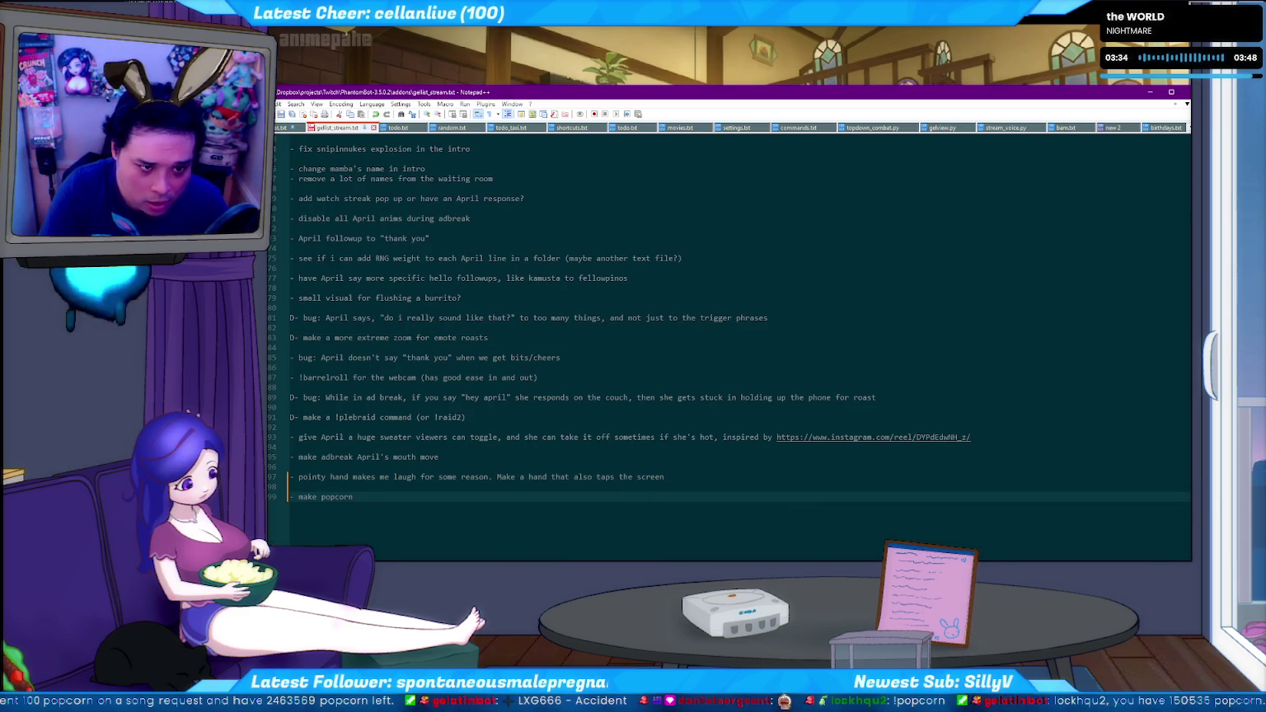
type("check if hte user")
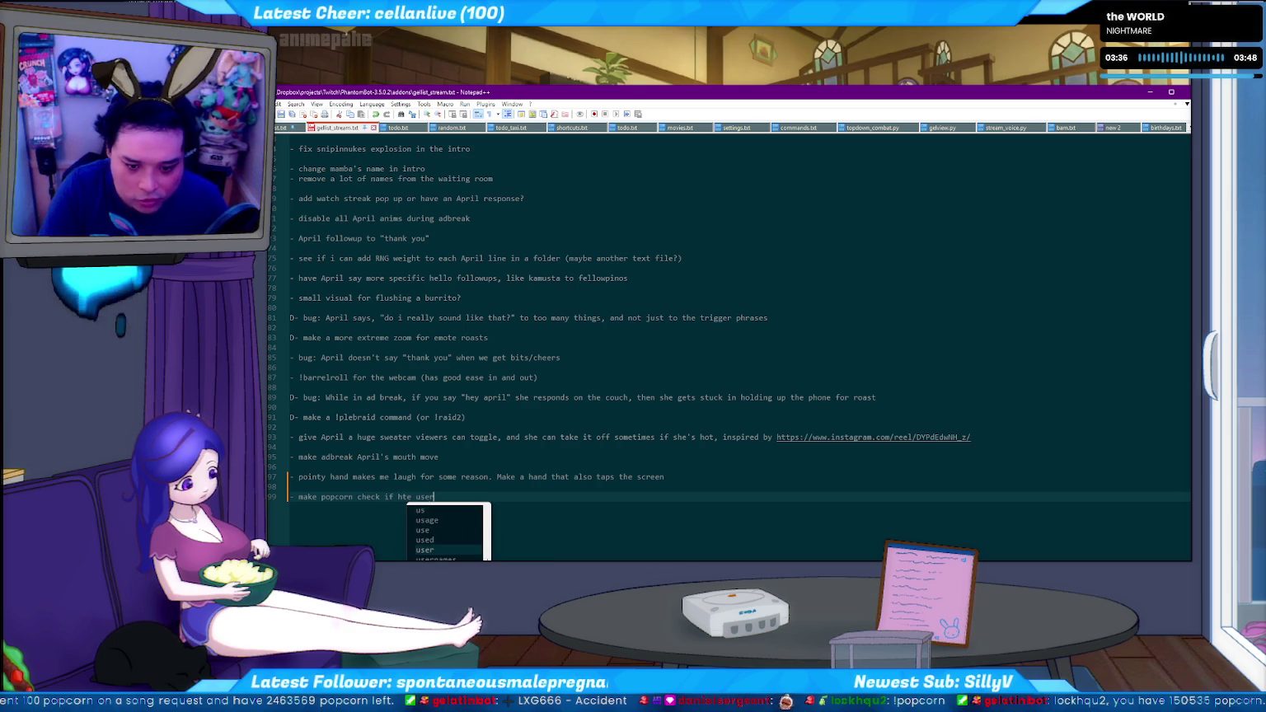
key("BackSpace")
key("BackSpace")
key("BackSpace")
type("the users")
key("BackSpace")
type("exists")
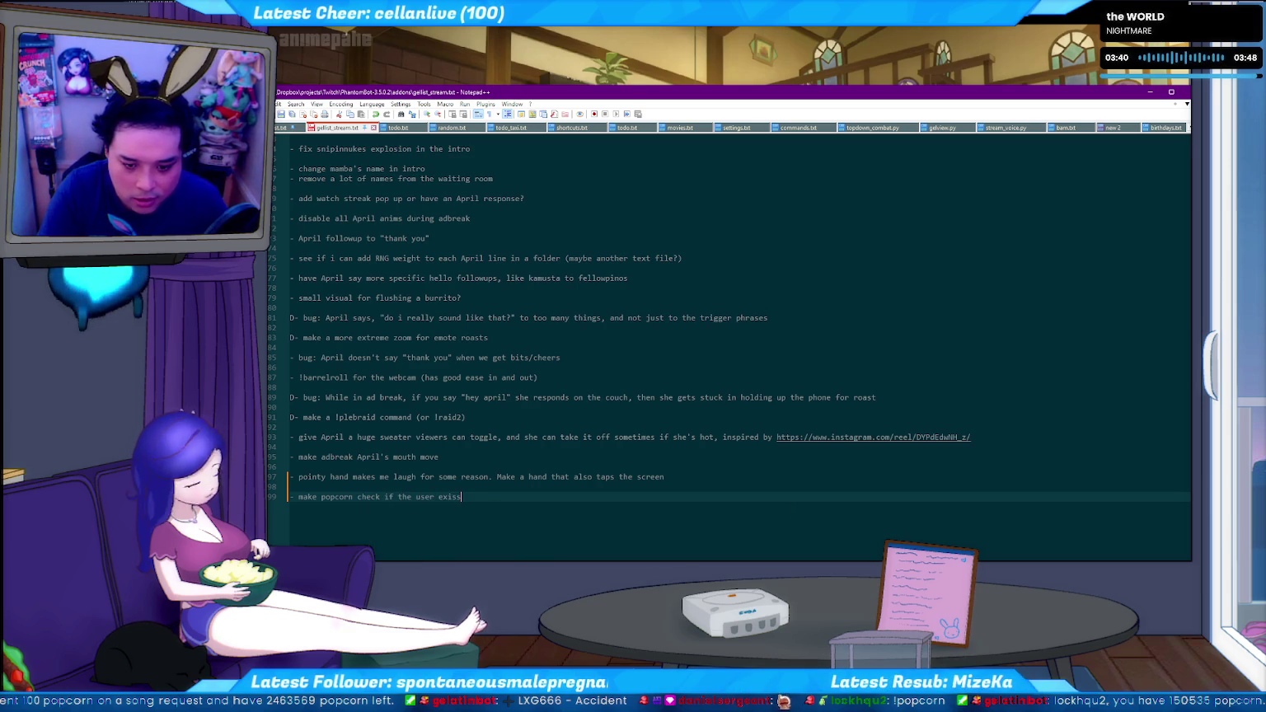
type(" in the databas")
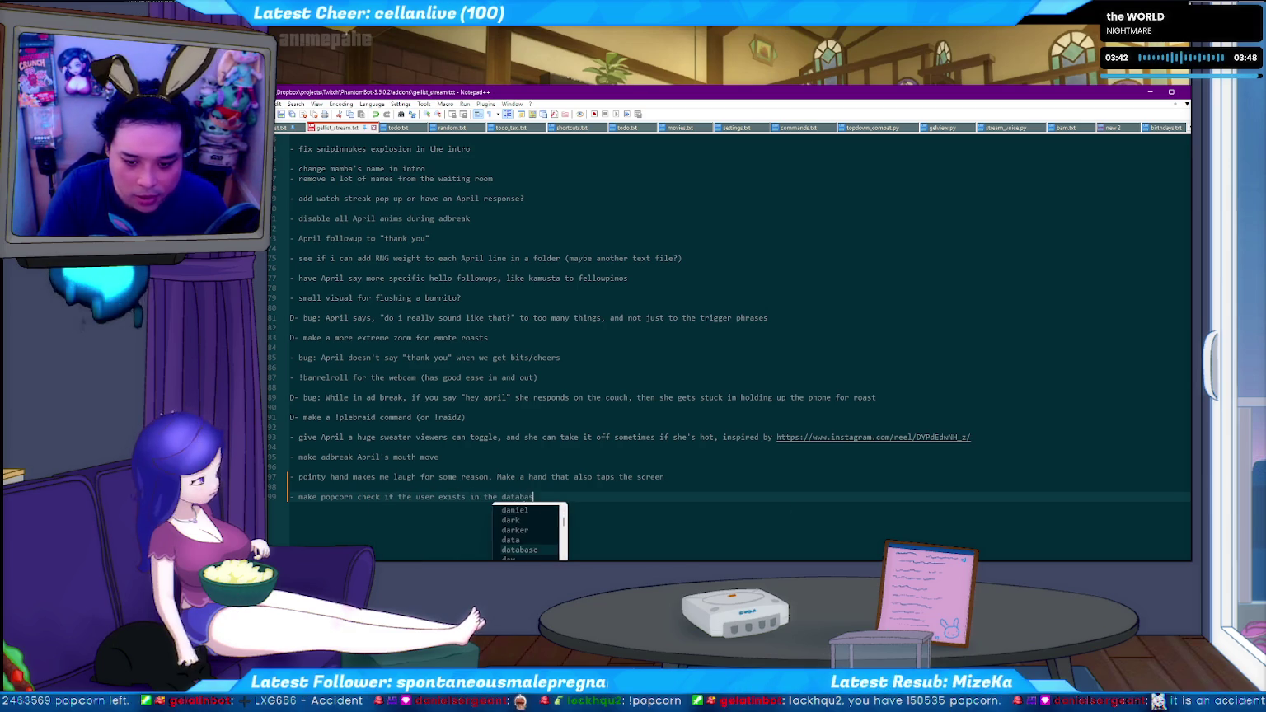
type("e, if not")
type(", say they don't exist")
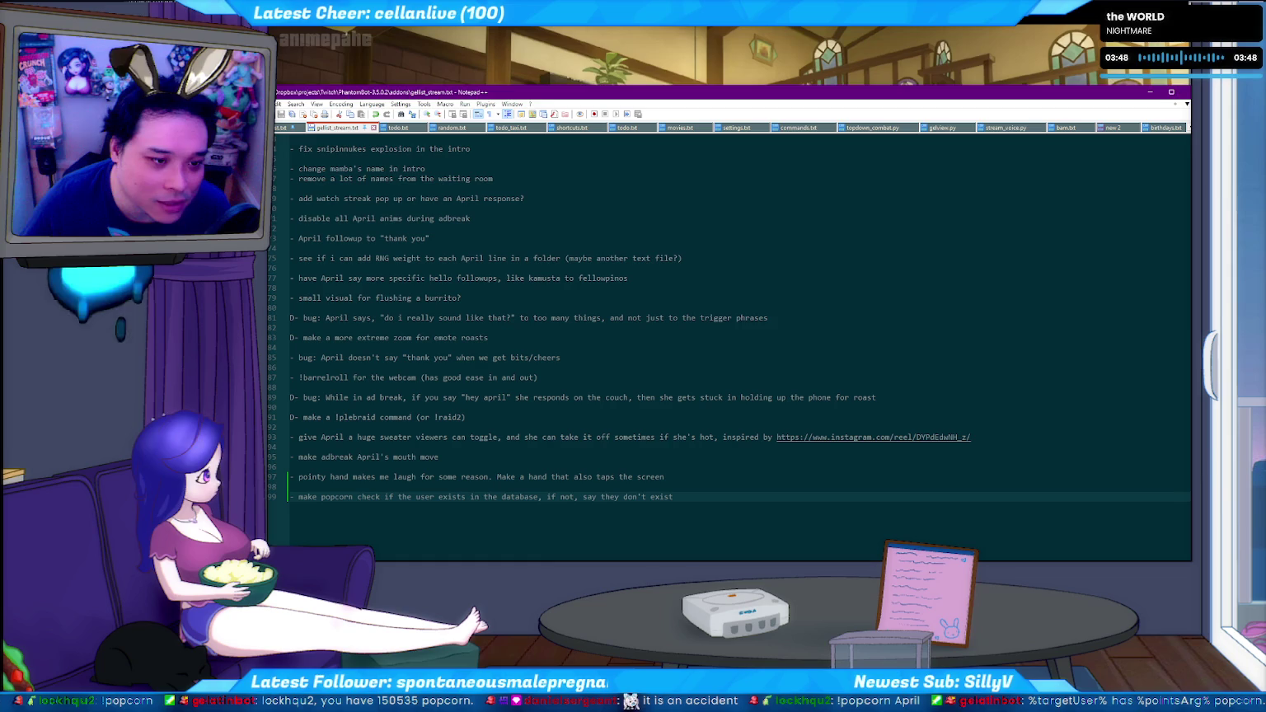
Finish the note with 's:' plus the pasted current popcorn reply, and return to the café screenshot
key("alt+Tab")
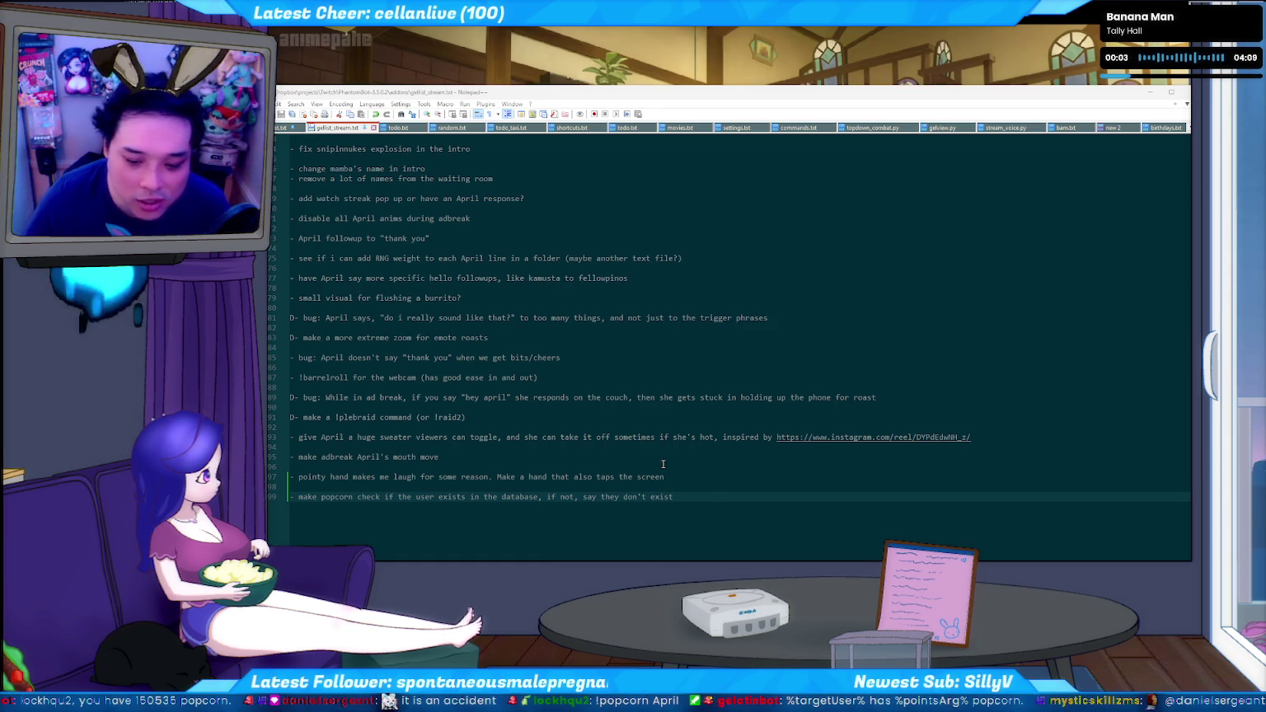
left_click(710, 497)
type(". Right now it say")
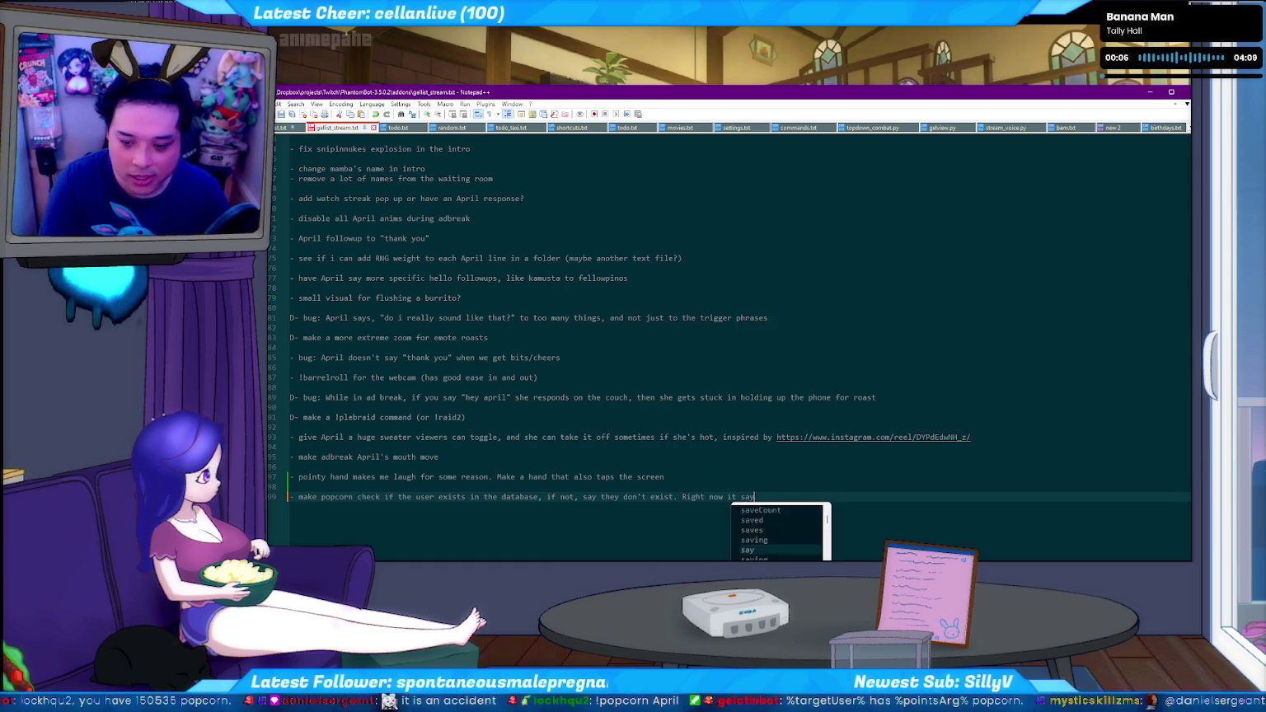
type("s:")
type("%targetUser% has %pointsArg% popcorn.")
key("Return")
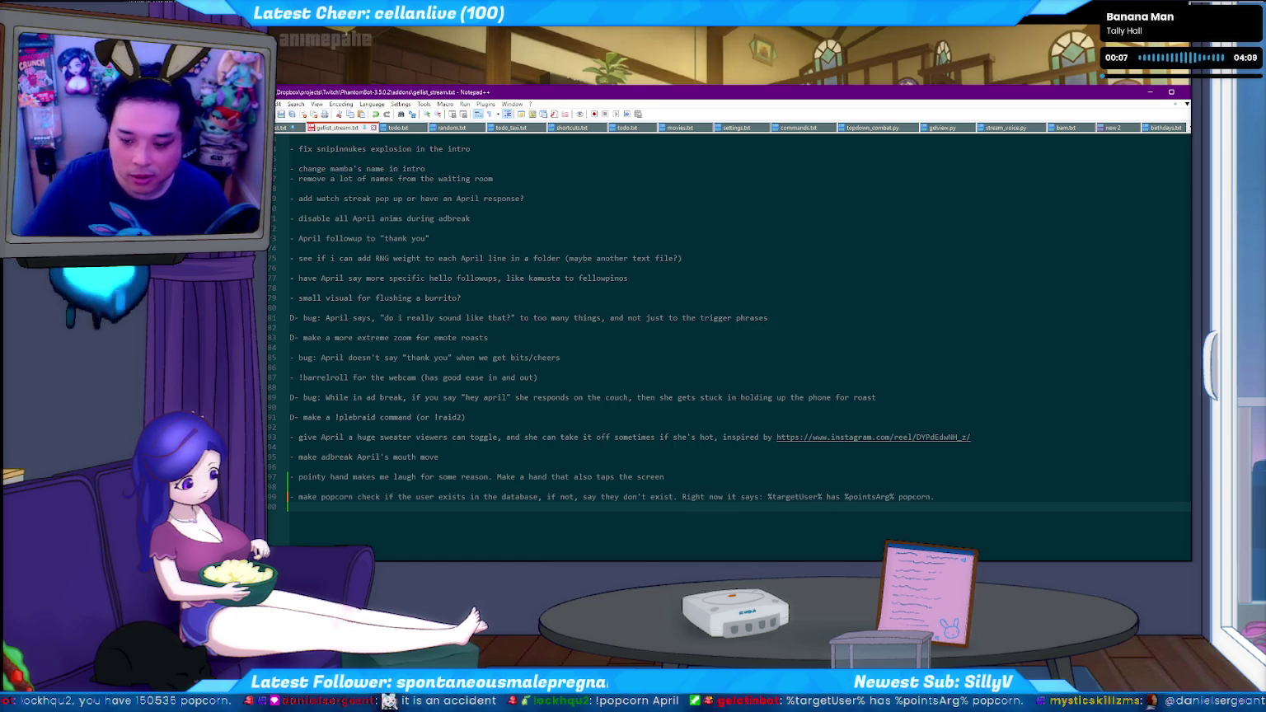
left_click(800, 497)
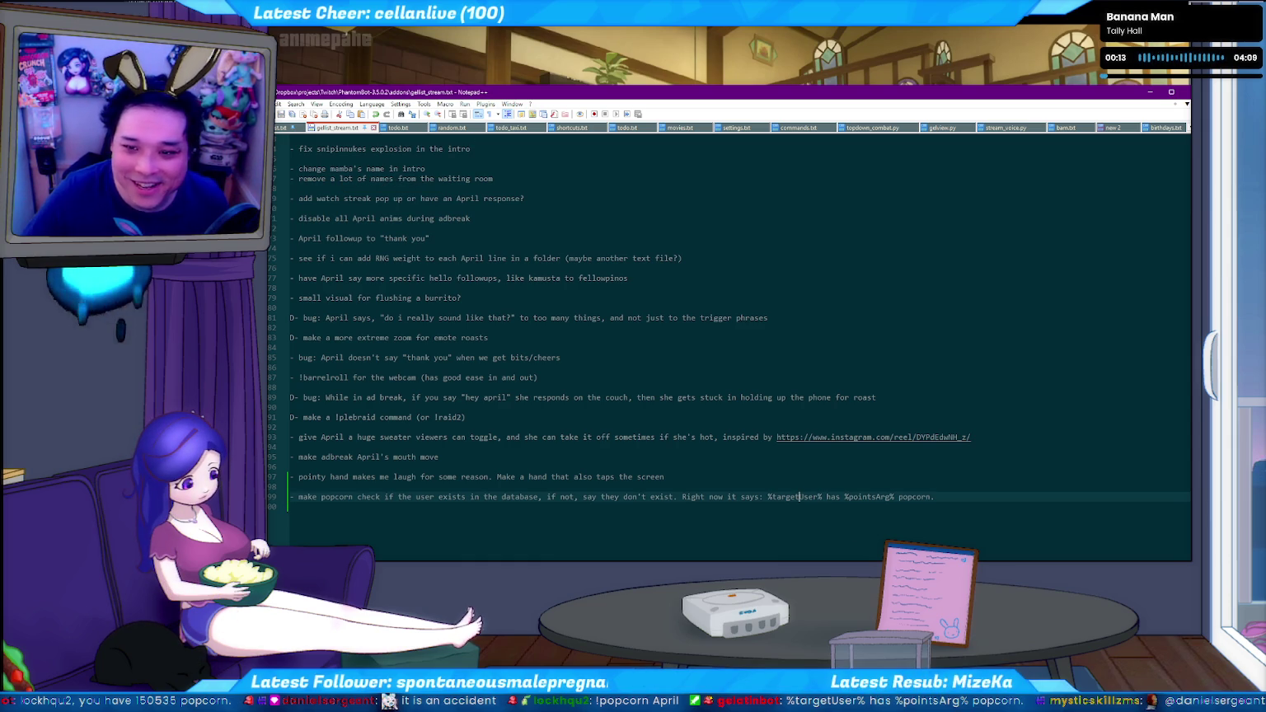
key("alt+Tab")
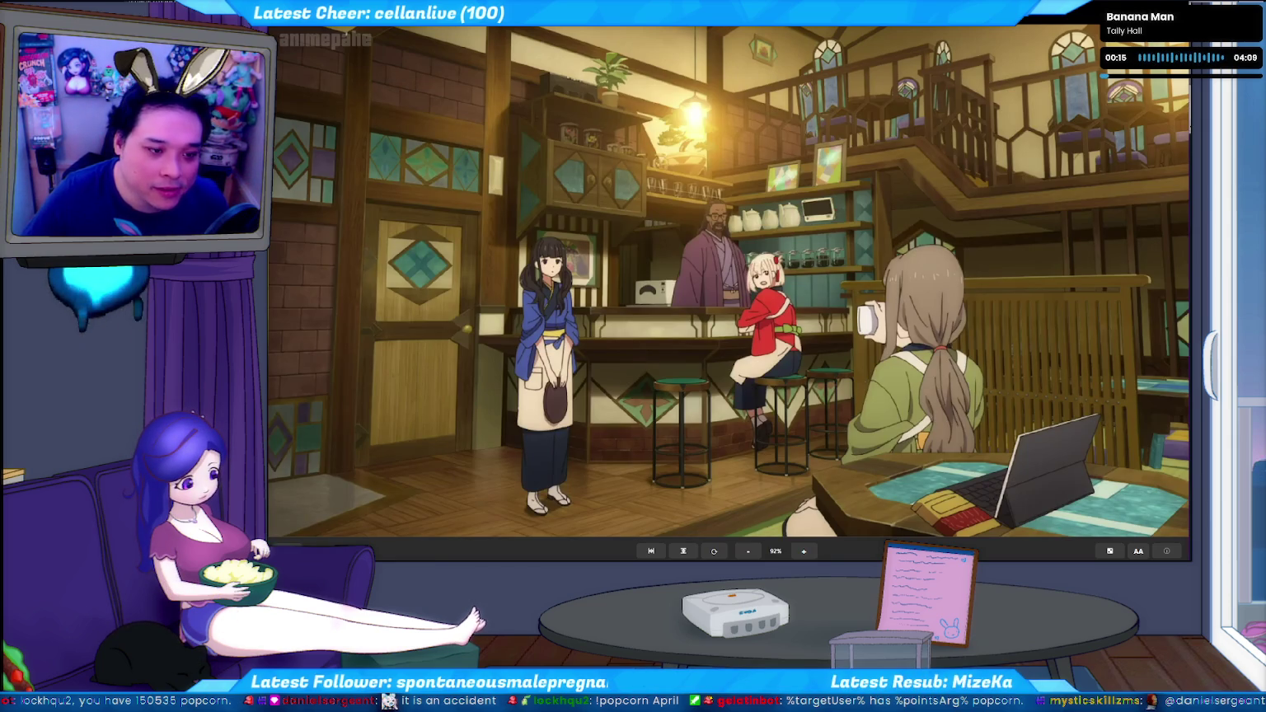
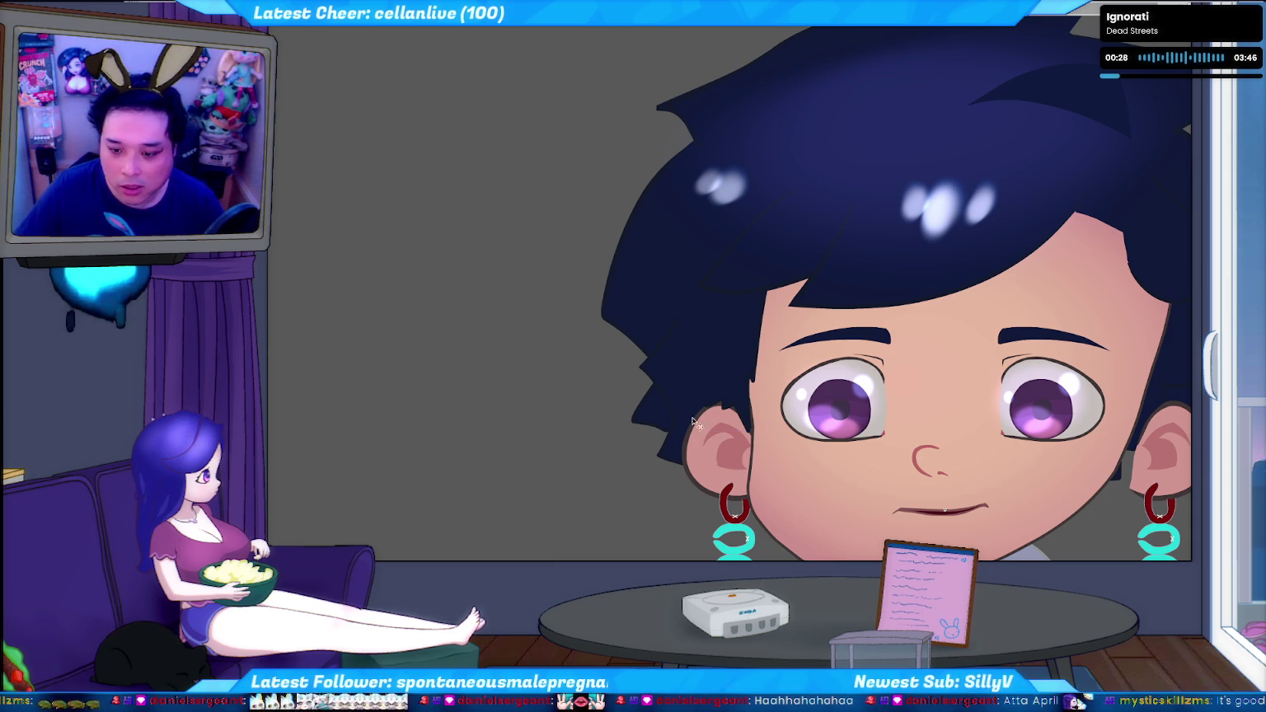
Fill the thin gap on the hair edge by the left ear with dark navy, then check the hair shape
left_click(744, 408)
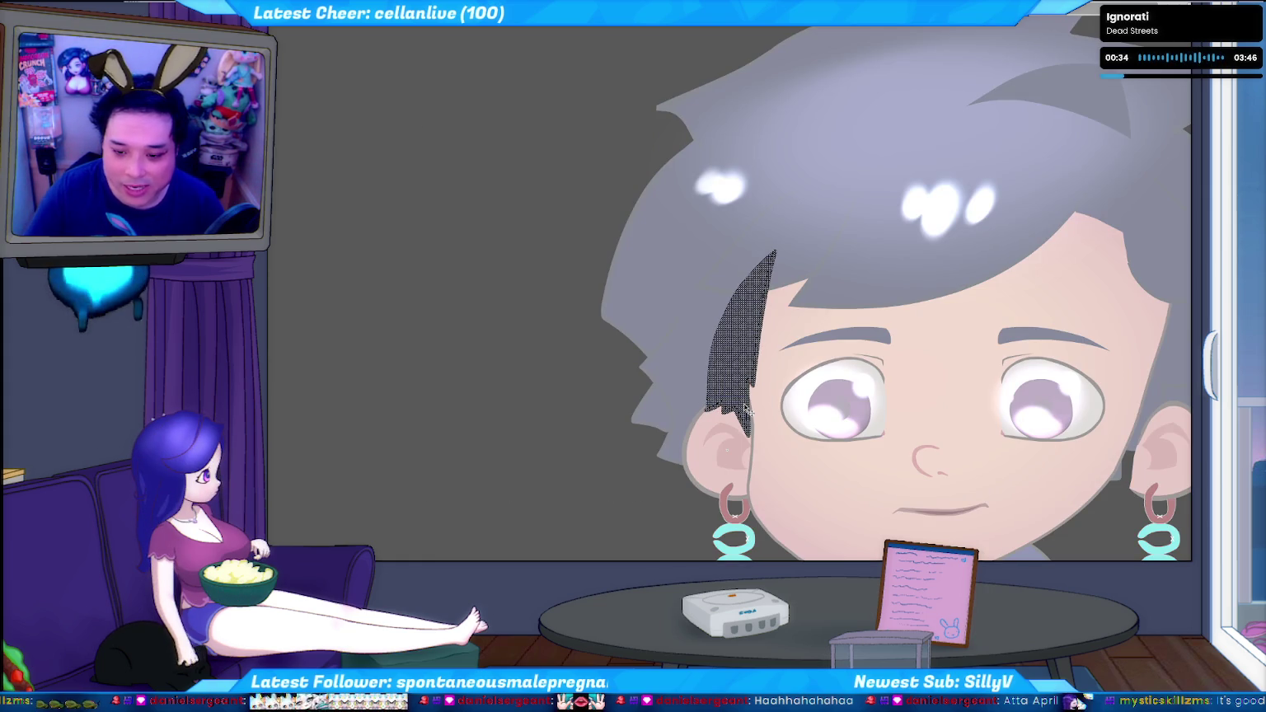
left_click(701, 420)
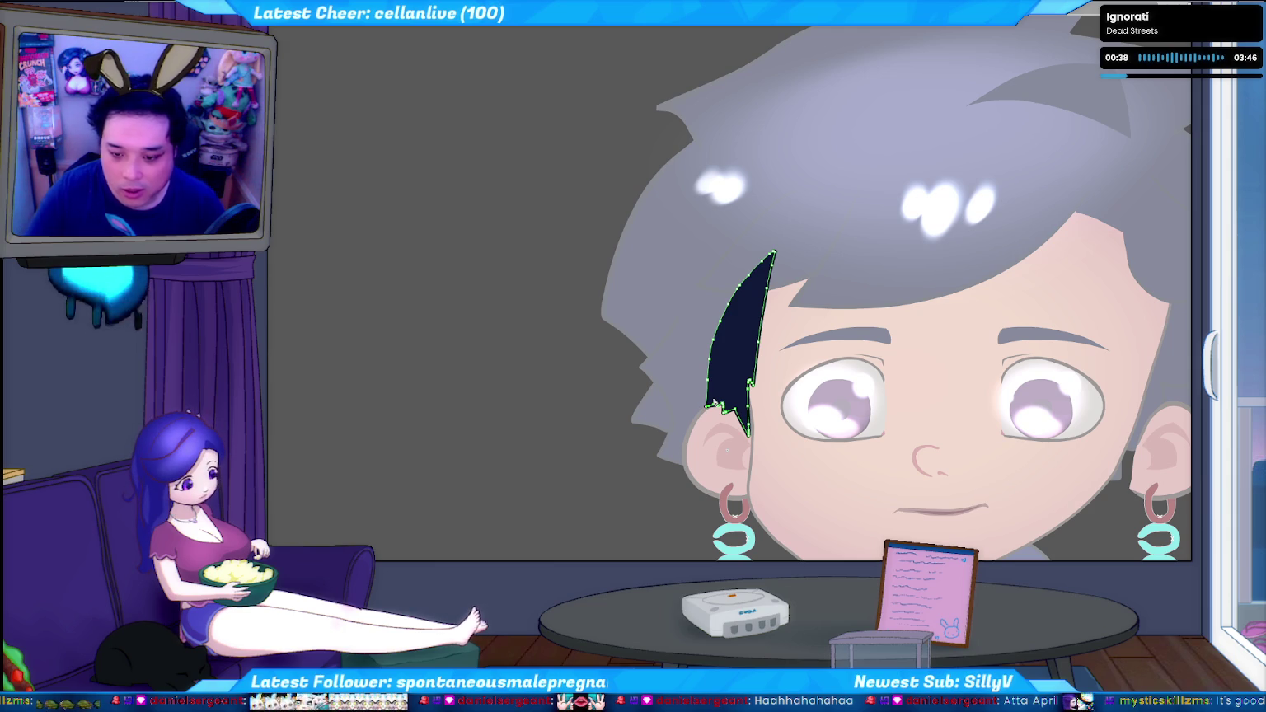
key("ctrl+d")
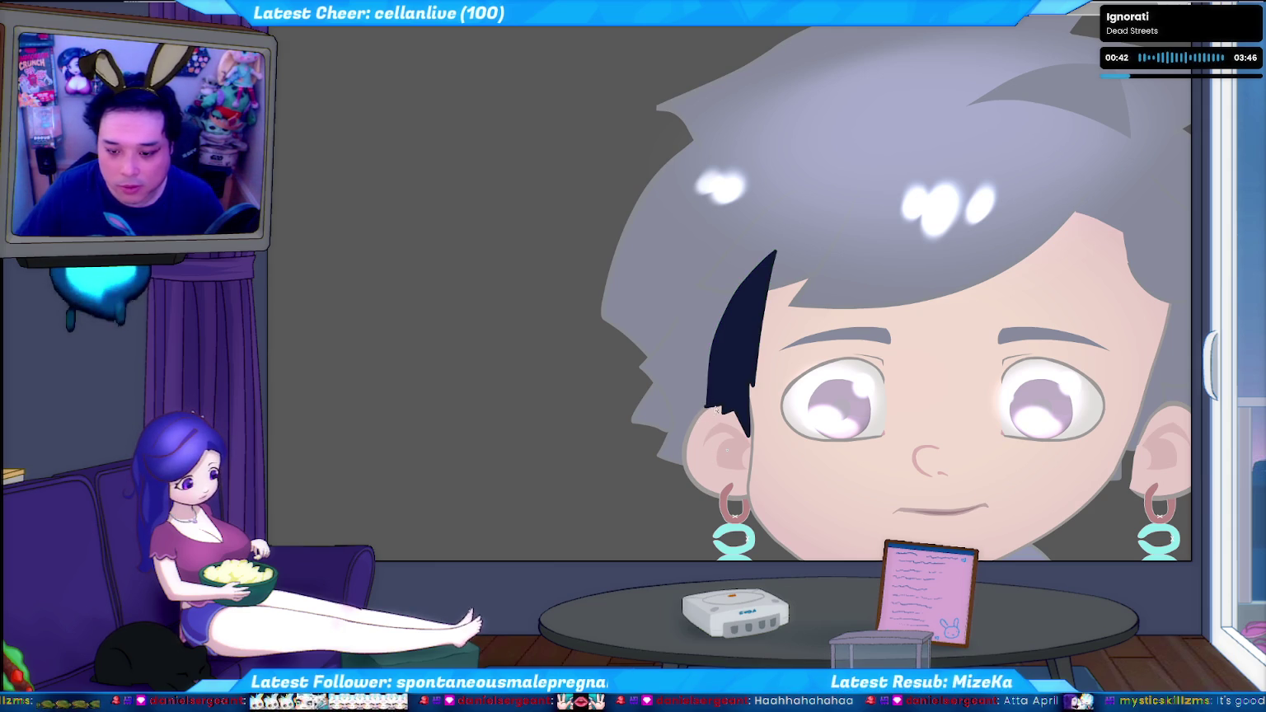
left_click(715, 410)
key("ctrl+d")
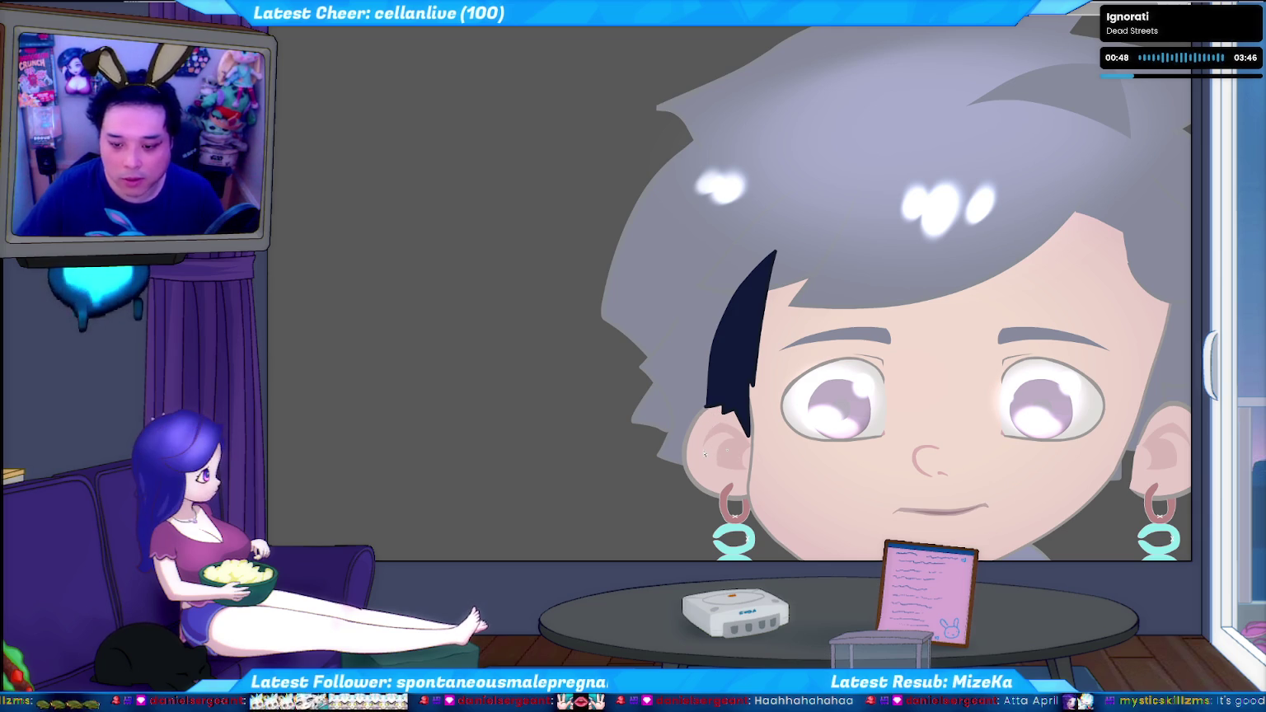
Leave the hair group, return to the full-colour character and test the movie
key("v")
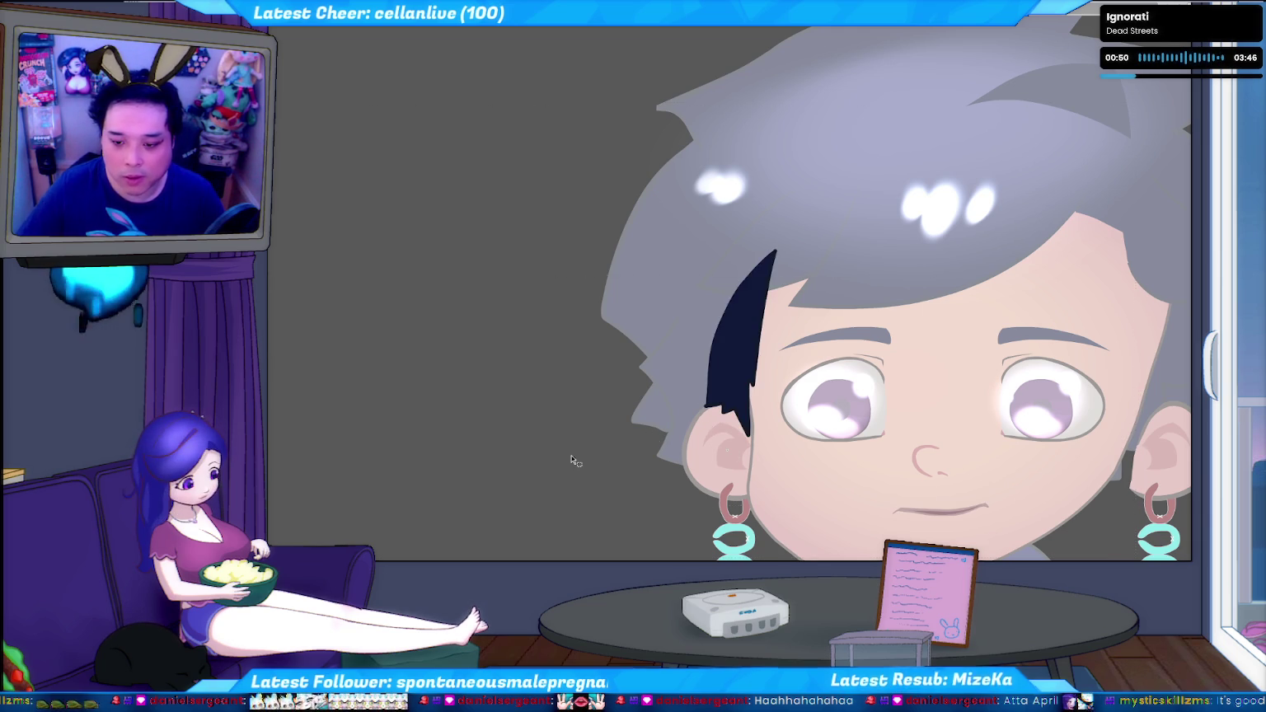
double_click(575, 459)
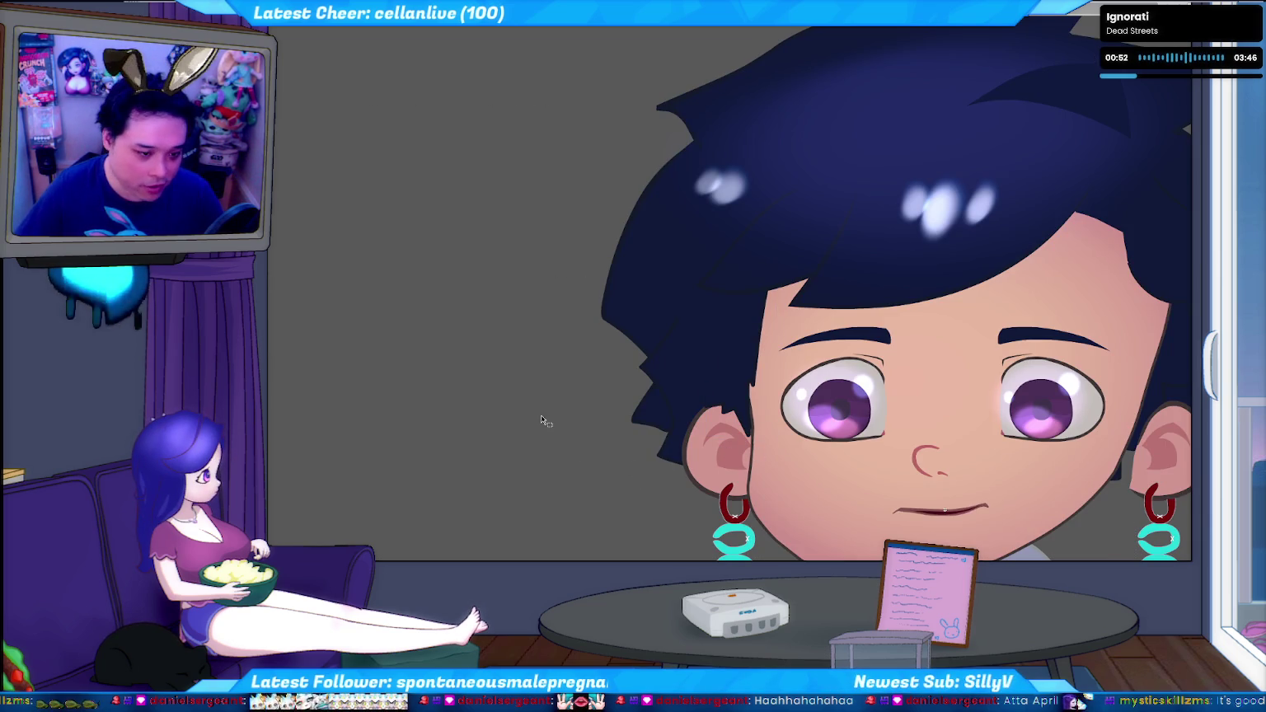
key("ctrl+Return")
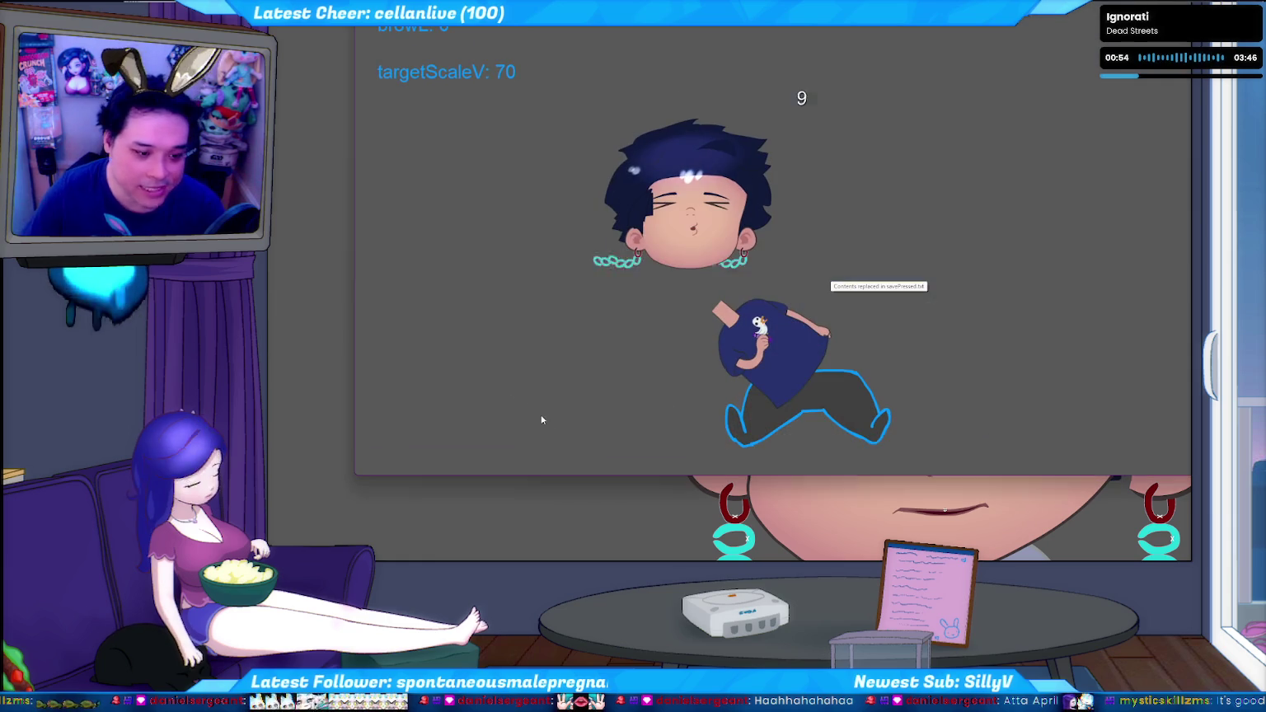
Rerun the avatar movie with the tracker console in front, then publish the SWF again
key("ctrl+w")
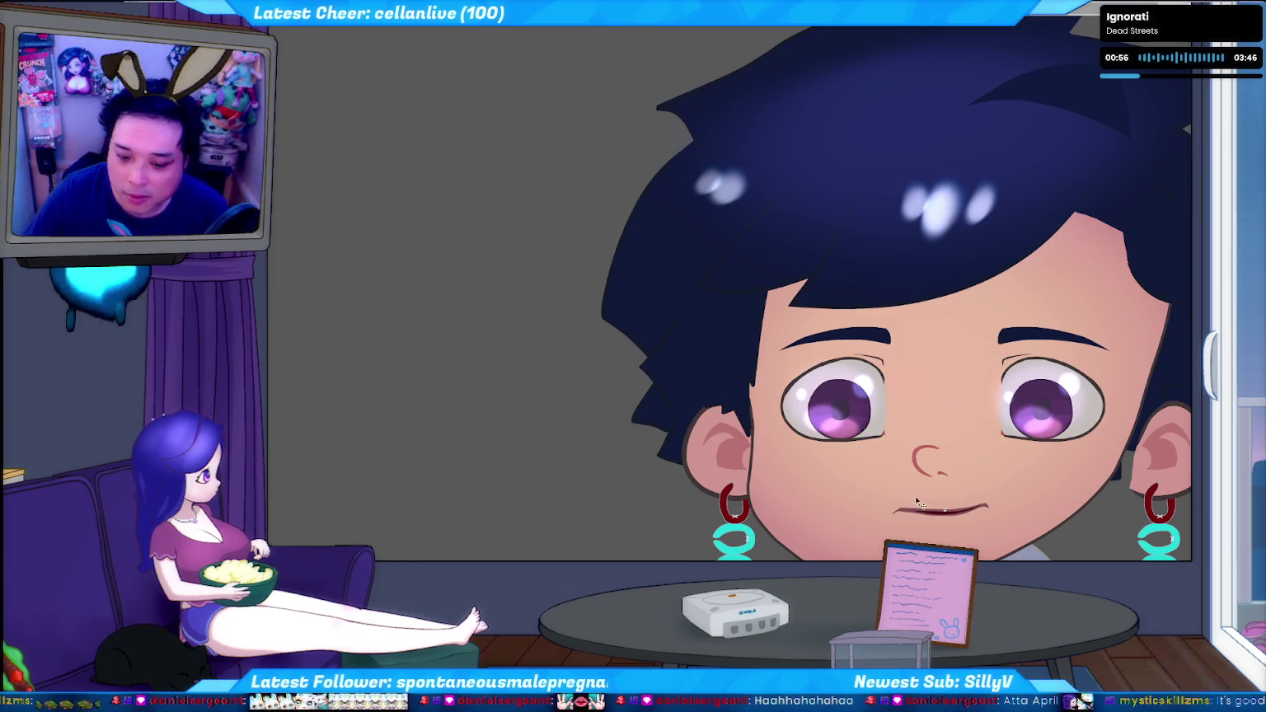
left_click(1076, 702)
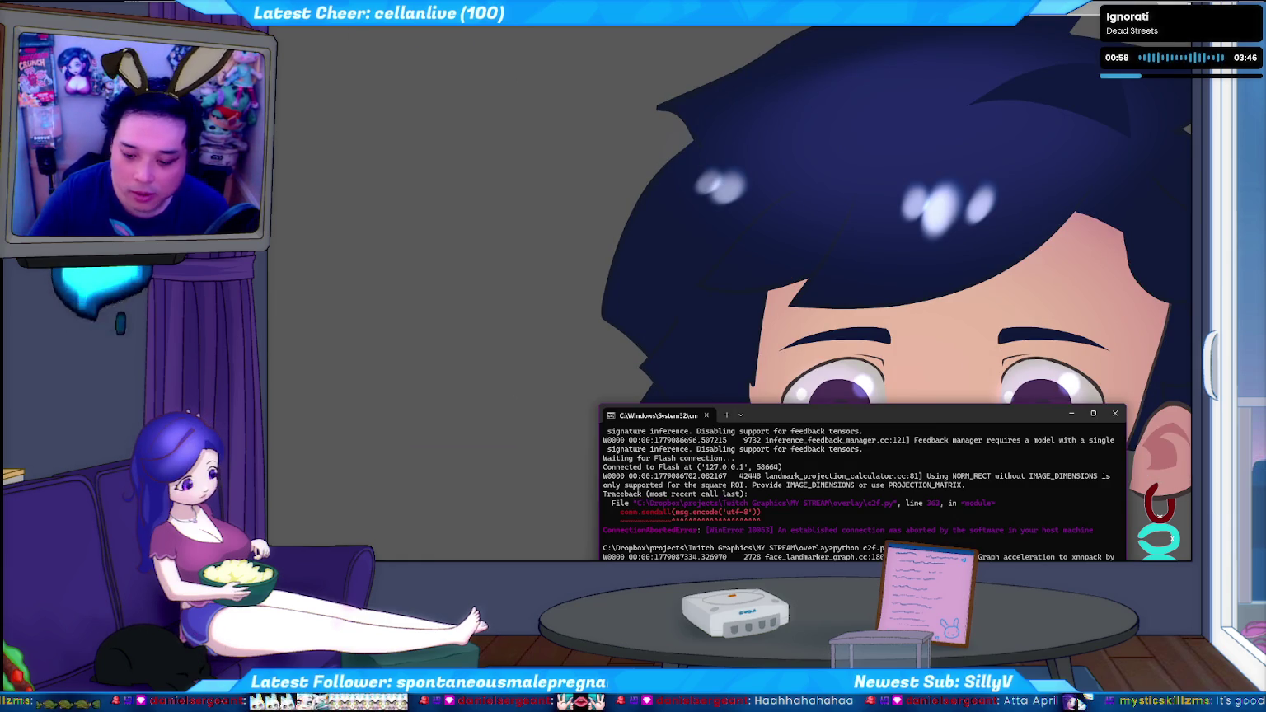
key("ctrl+Return")
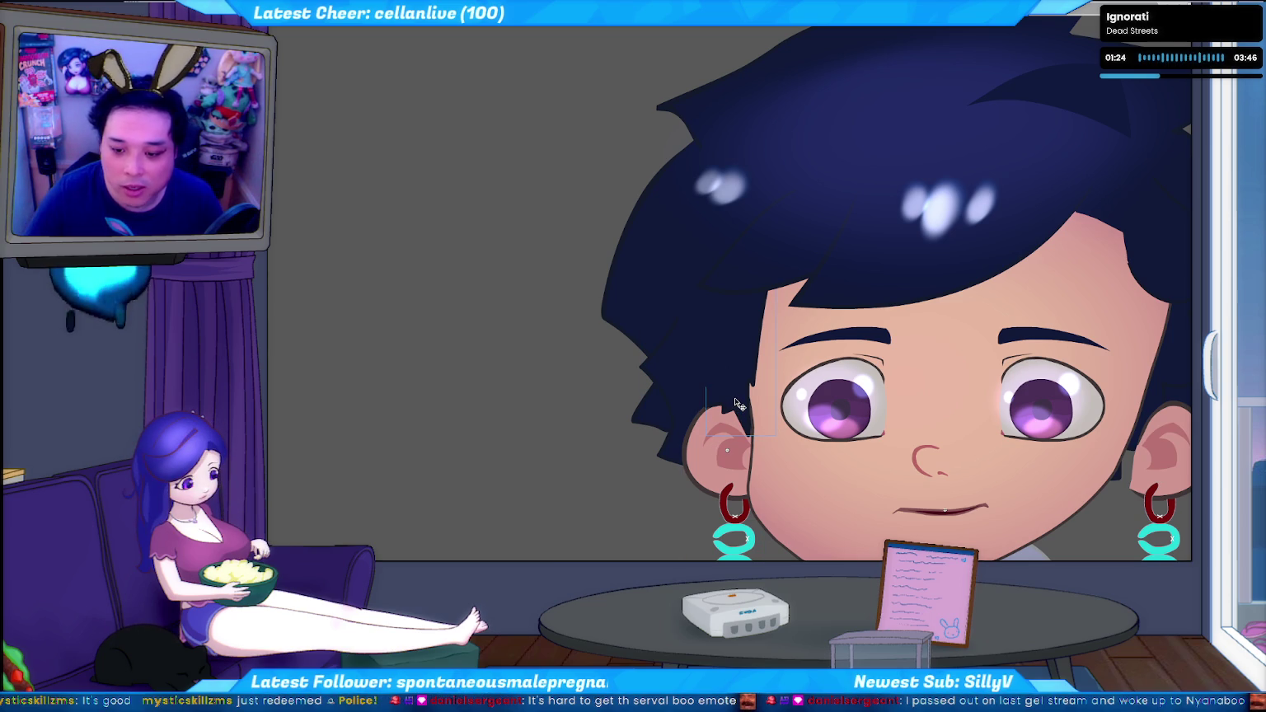
key("ctrl+Return")
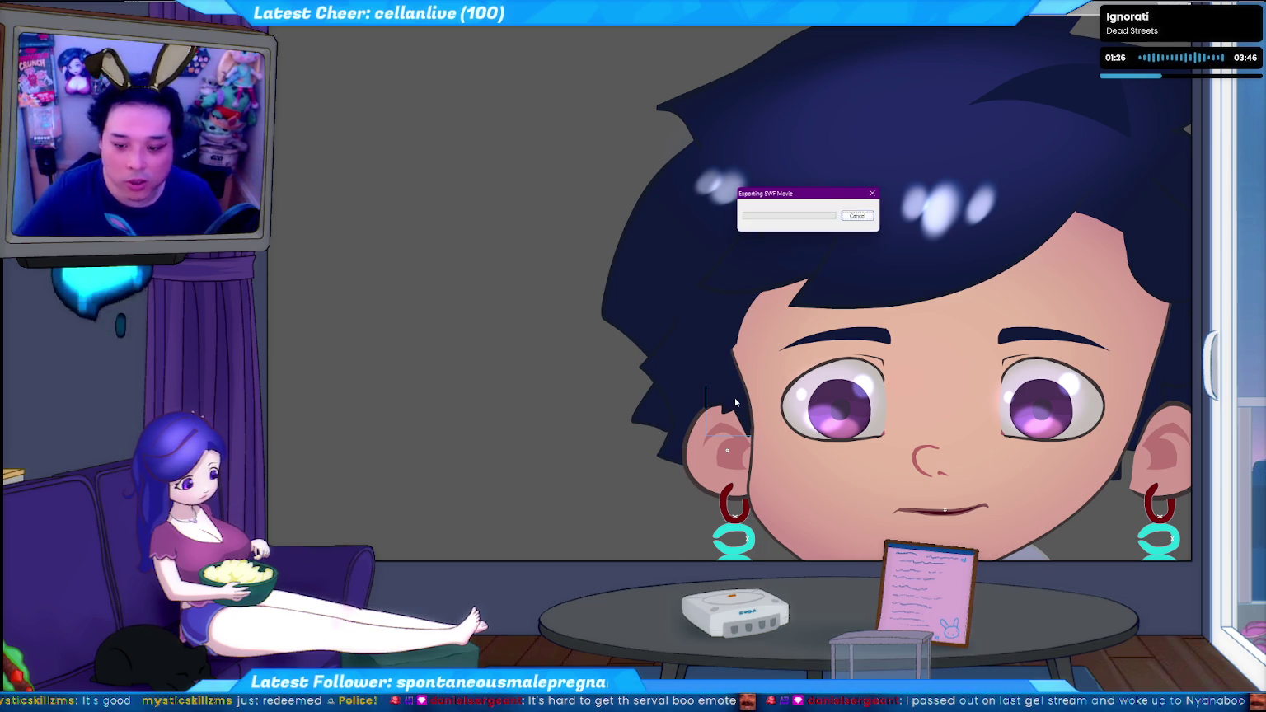
Close the movie preview and cycle past Notepad++ and the tracker console to the overlay folder
key("ctrl+w")
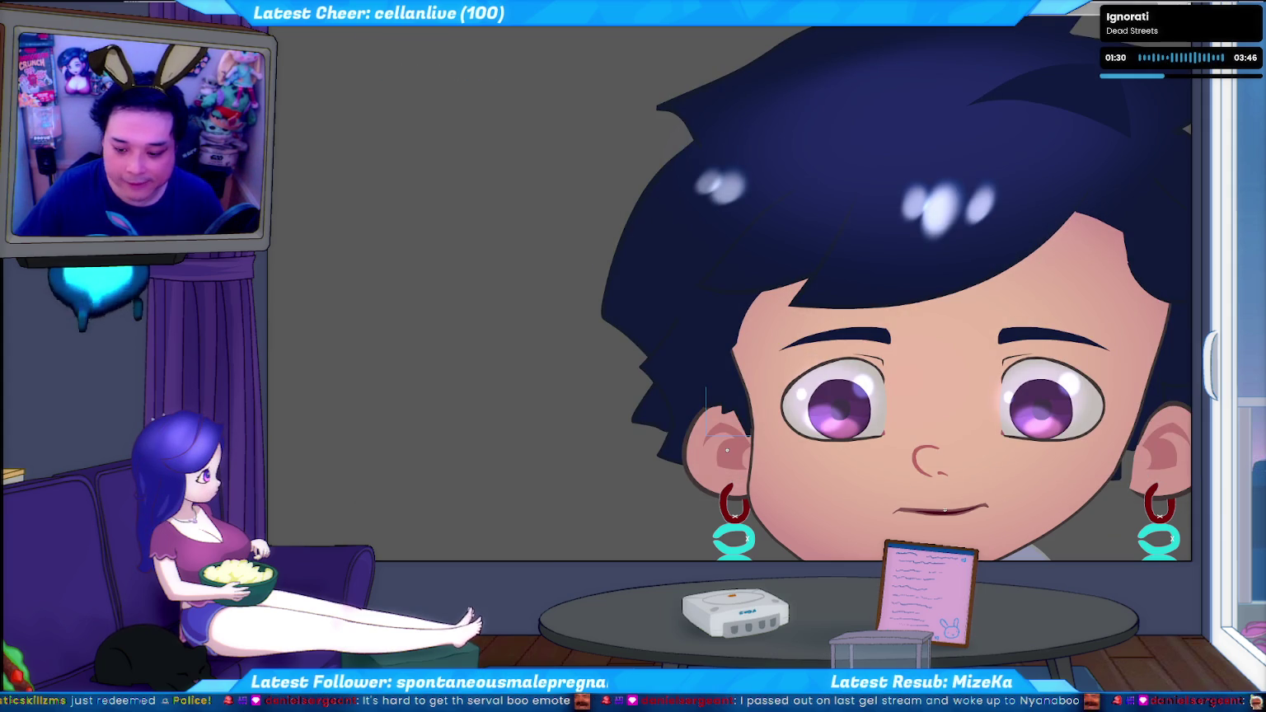
key("alt+Tab")
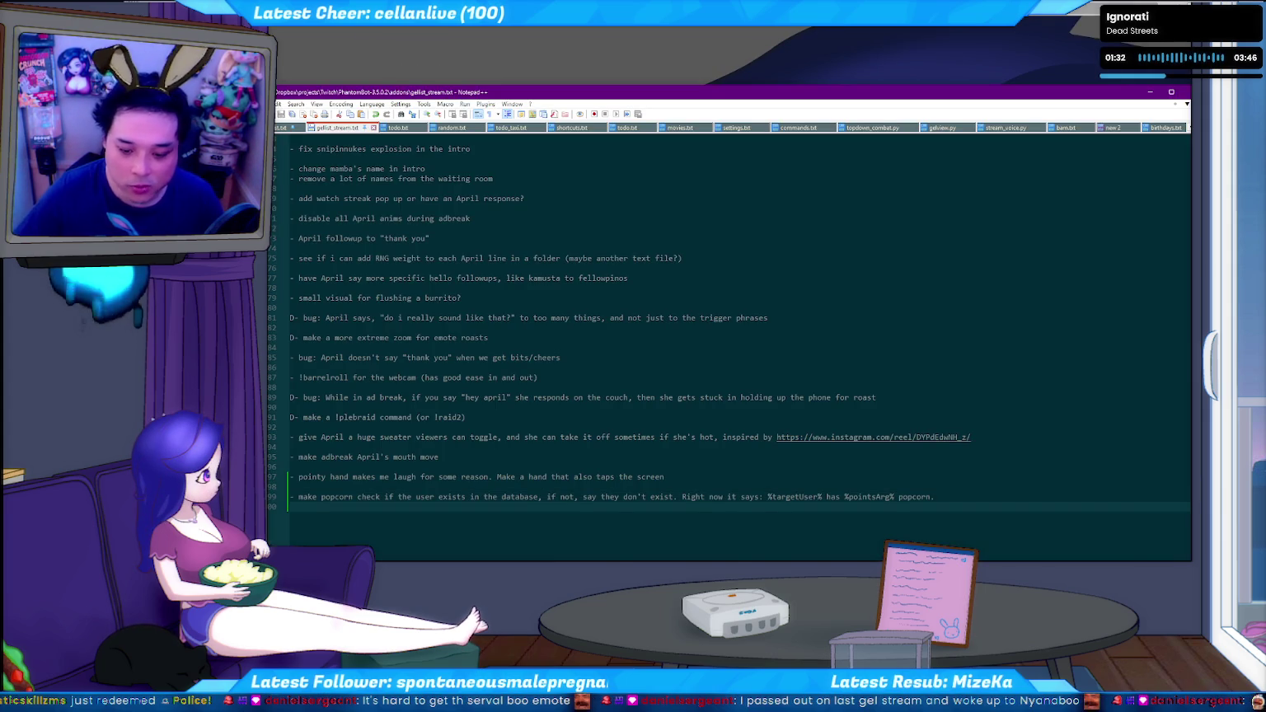
key("alt+Tab")
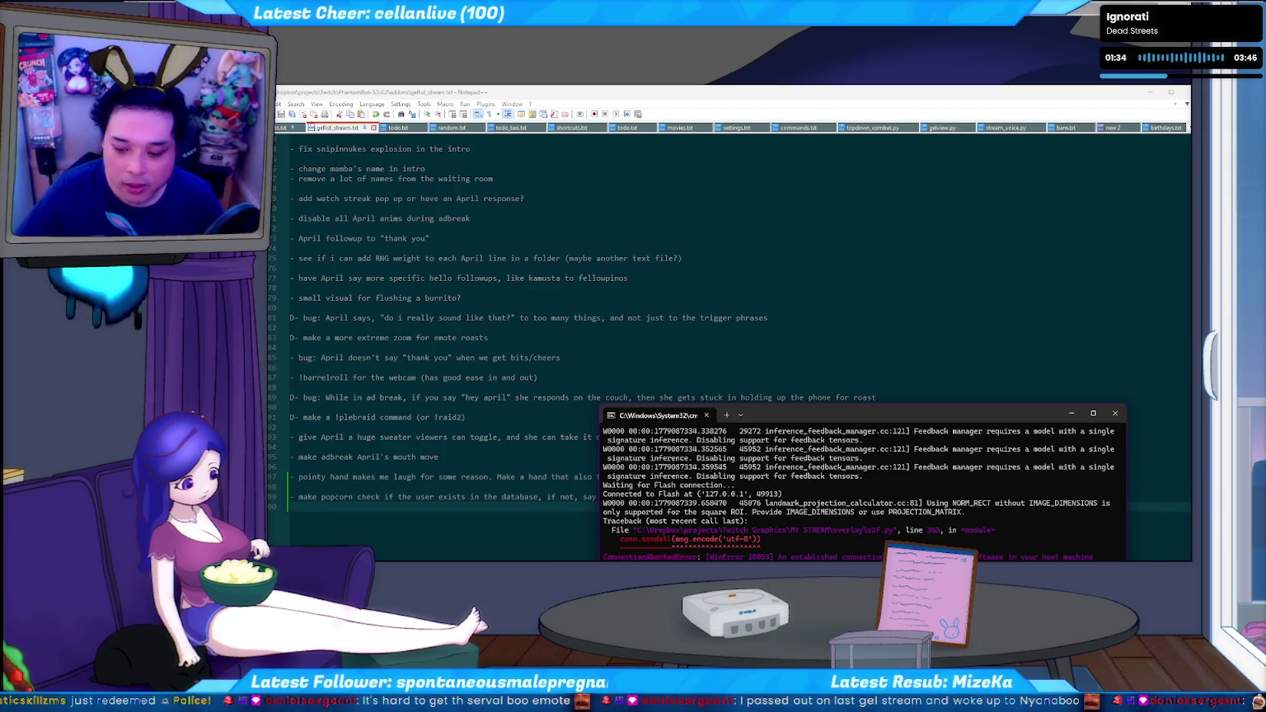
key("alt+Tab")
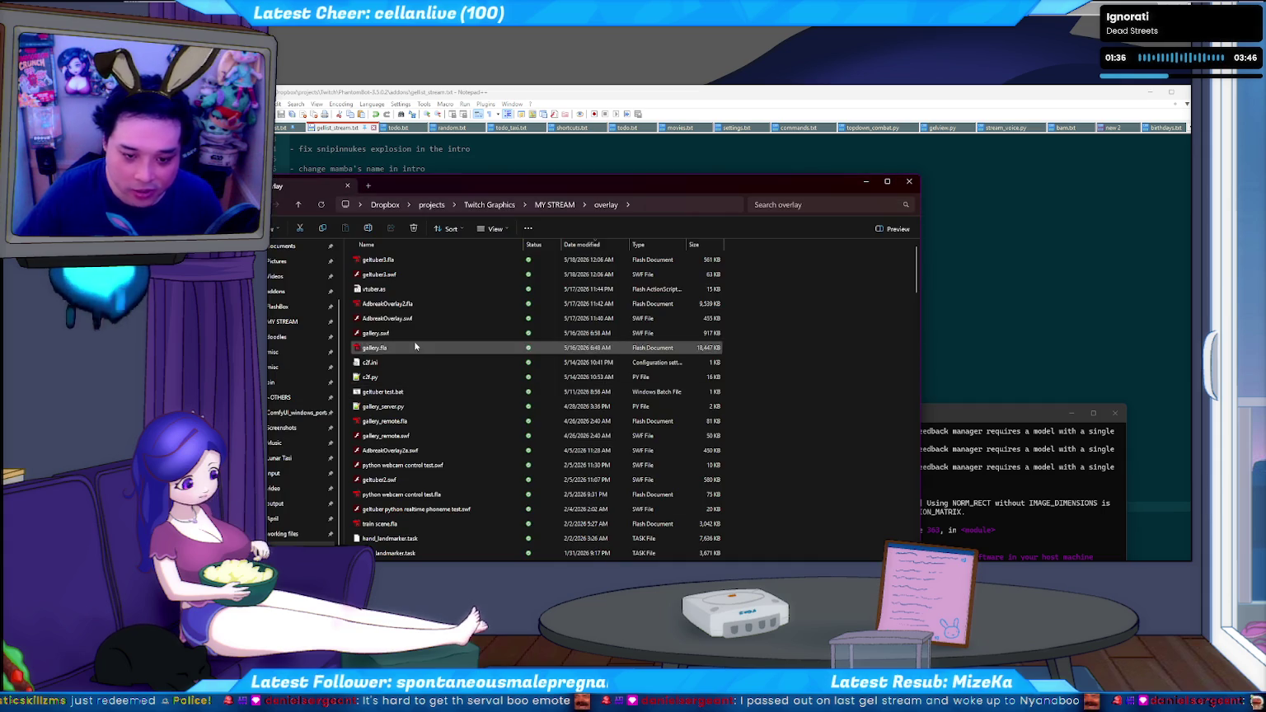
Run geltuber test.bat from the overlay folder to start the tracker and avatar player
double_click(398, 393)
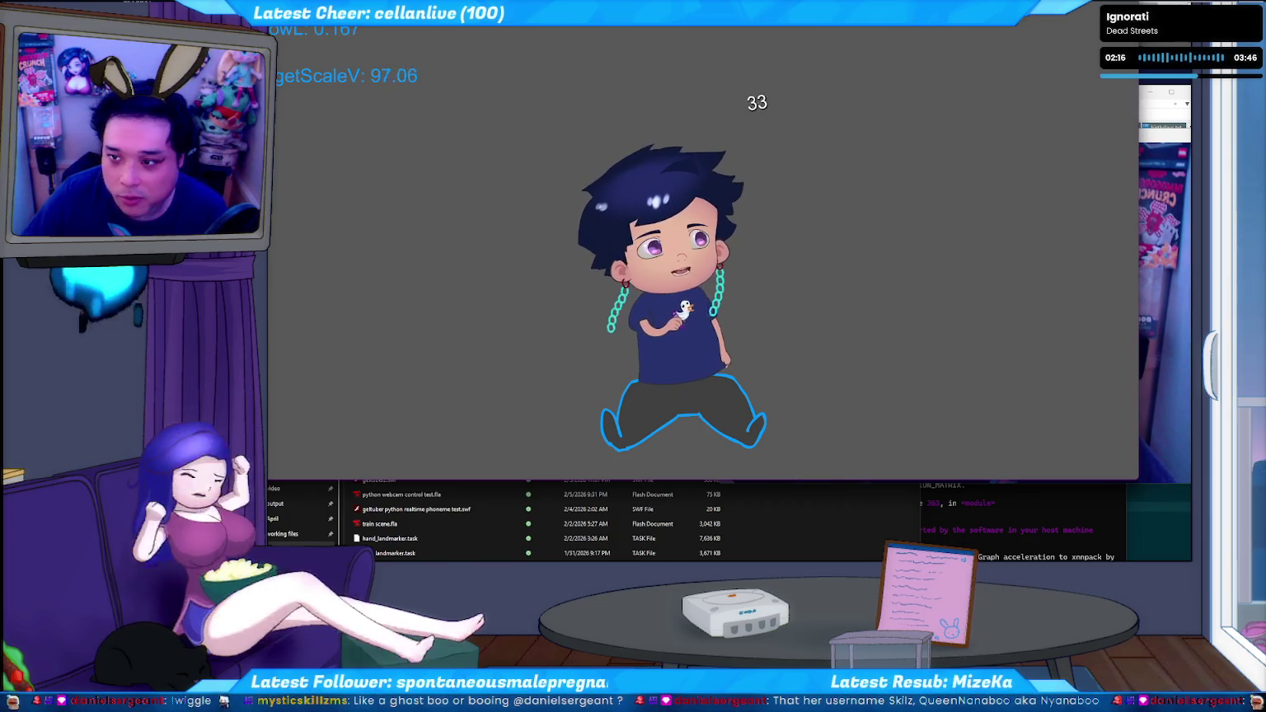
Close the Flash Player avatar test window
key("alt+F4")
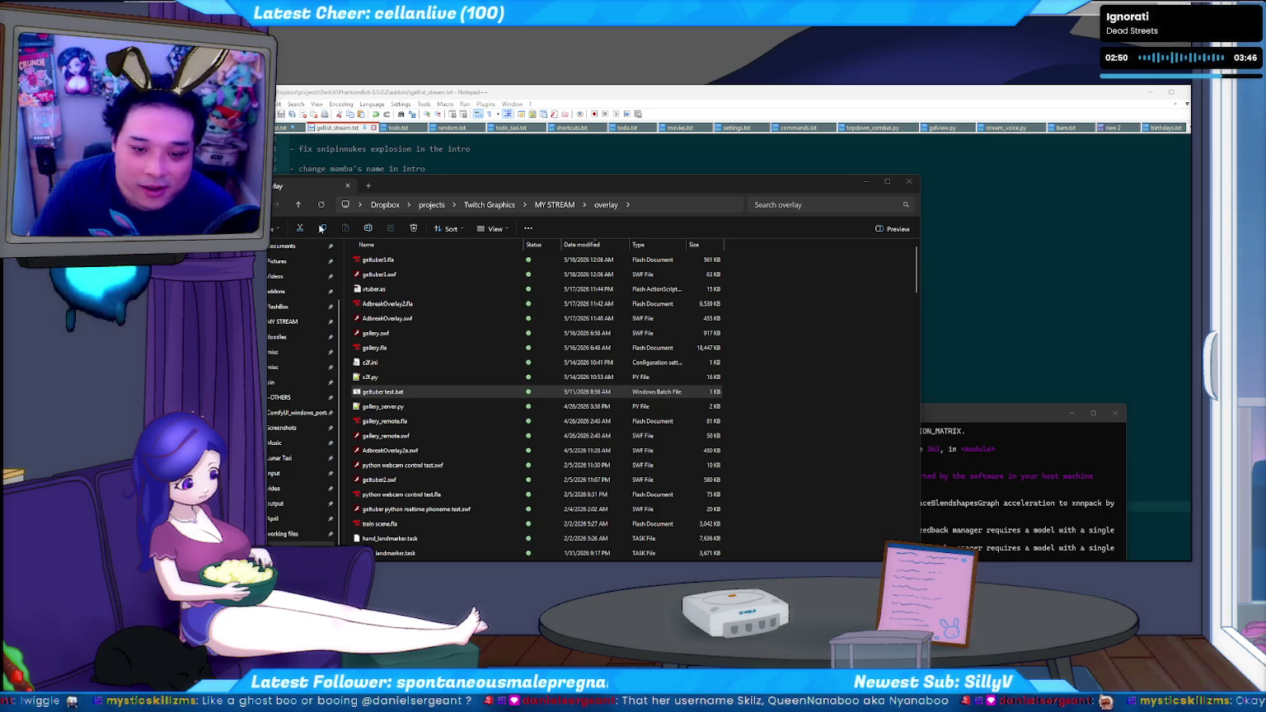
Review the to-do list in Notepad++, then return to the character artwork in Animate
left_click(400, 152)
left_click(436, 168)
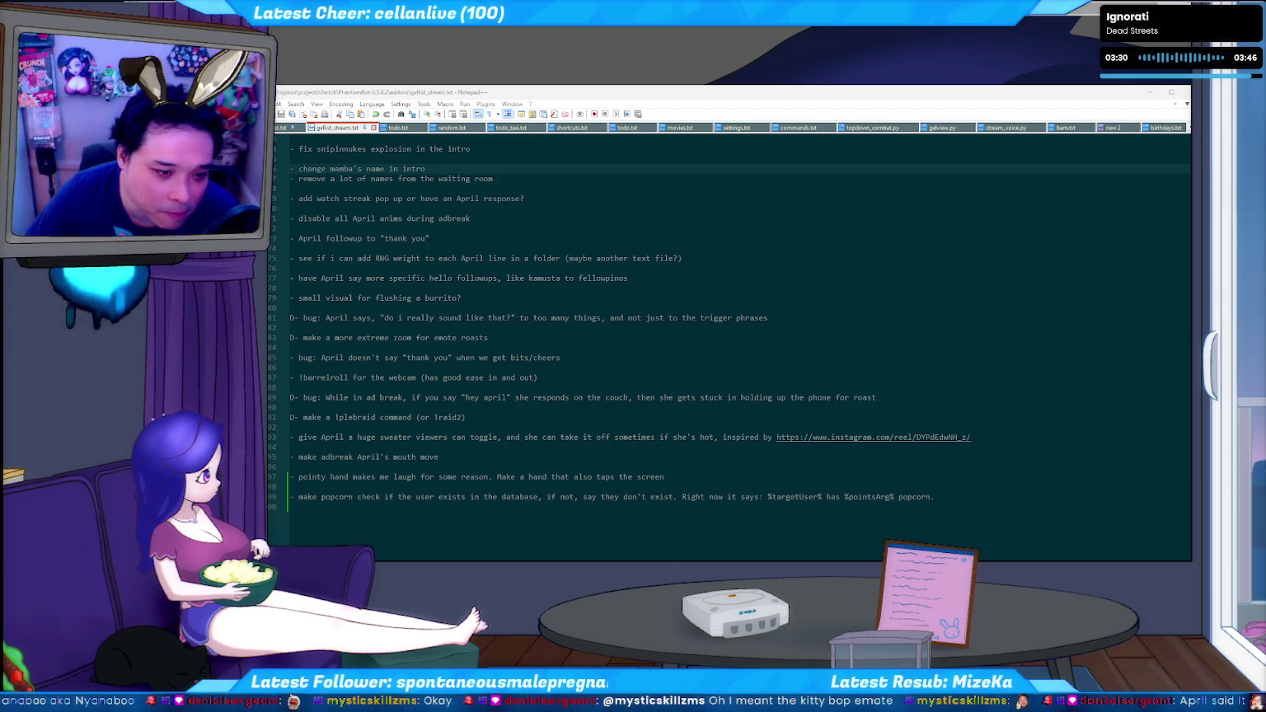
key("alt+Tab")
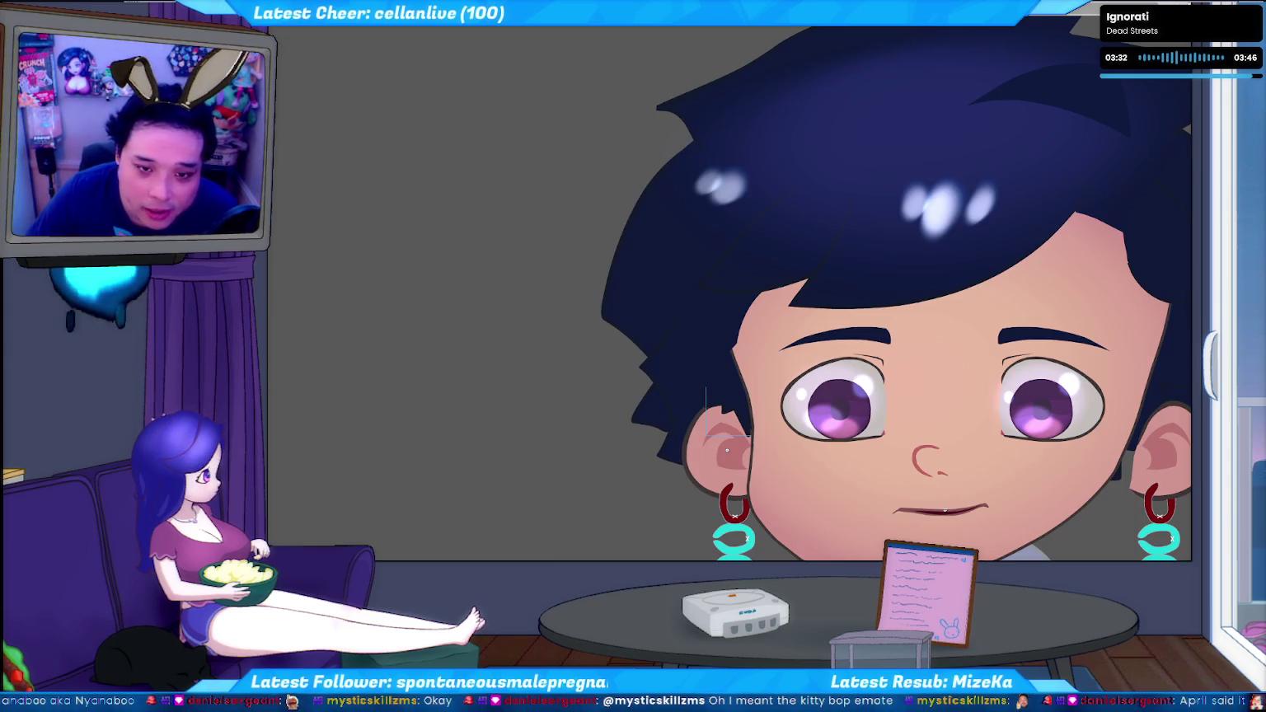
Zoom out until the whole chibi figure, including sweater and coil earrings, is visible
scroll(536, 272, "down", 2)
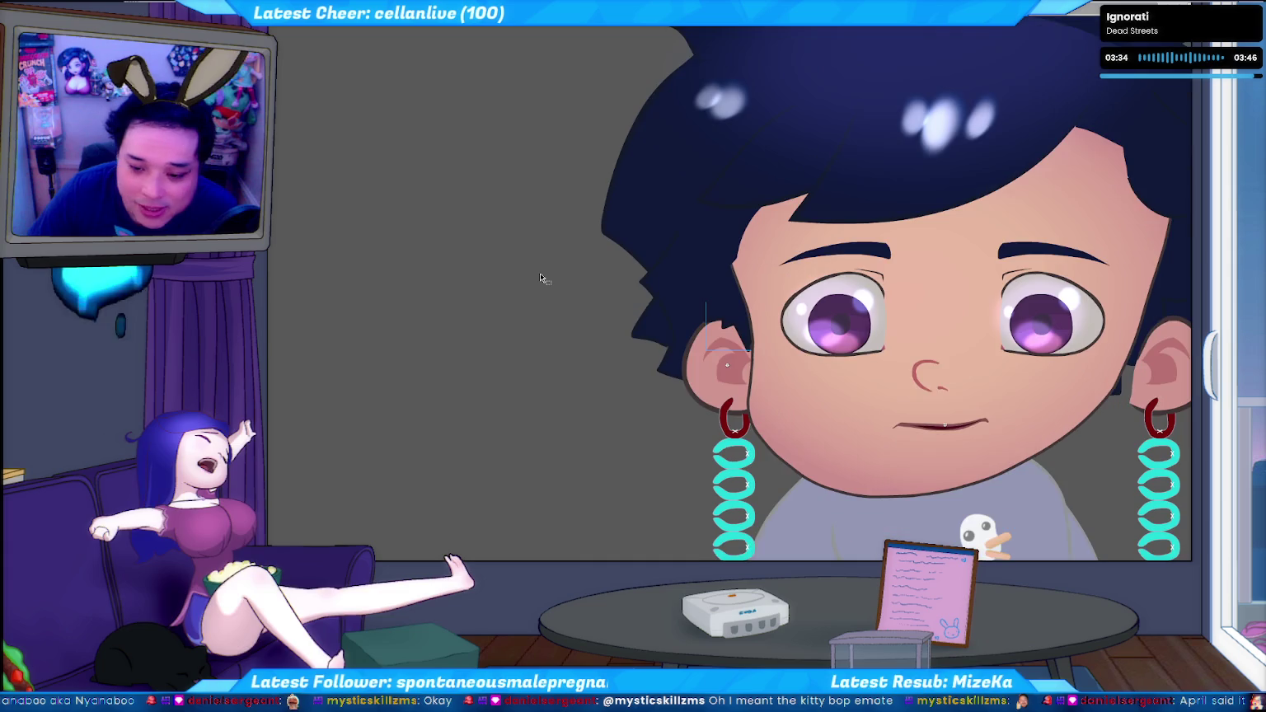
key("ctrl+minus")
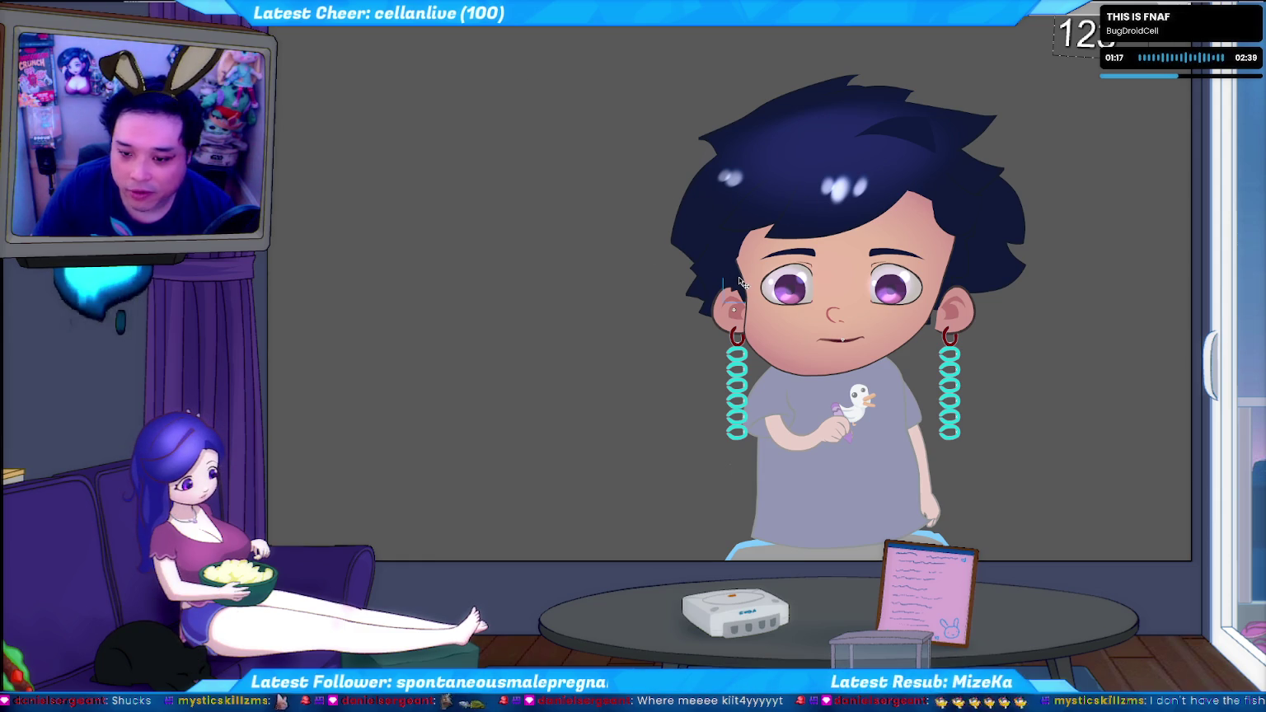
key("Right")
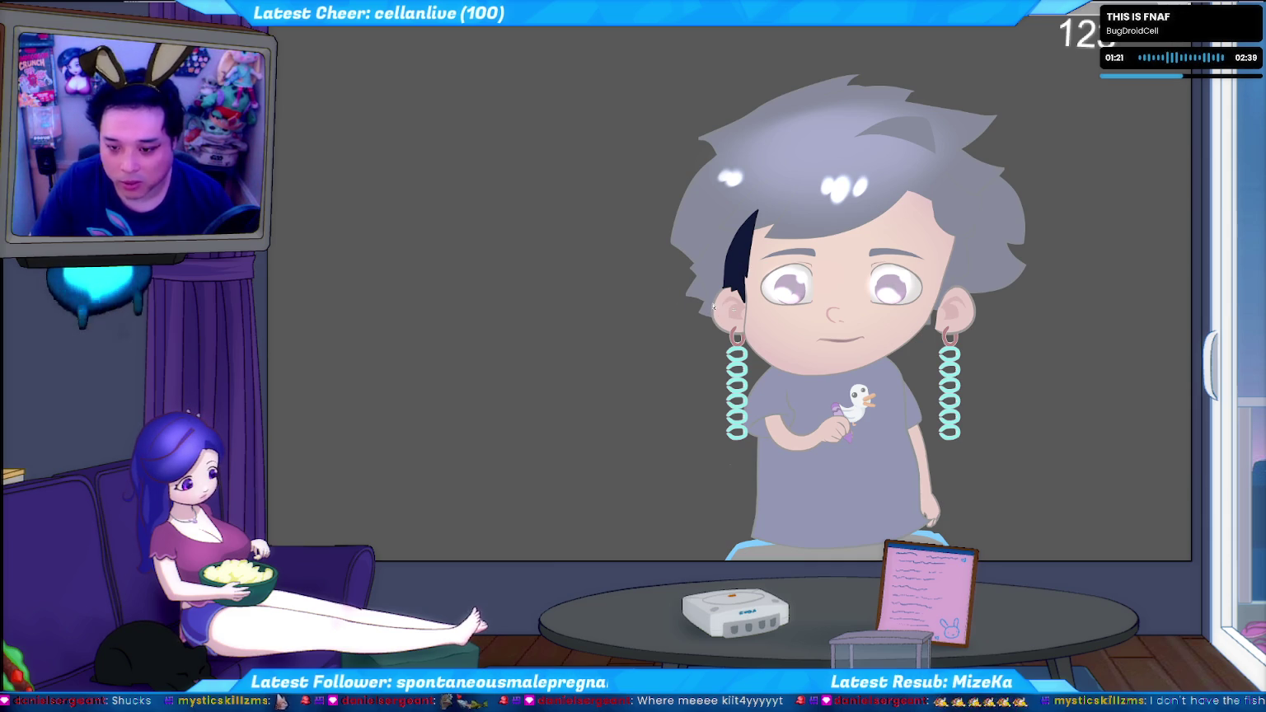
Widen the dark sideburn strand toward its top-left
left_click(727, 269)
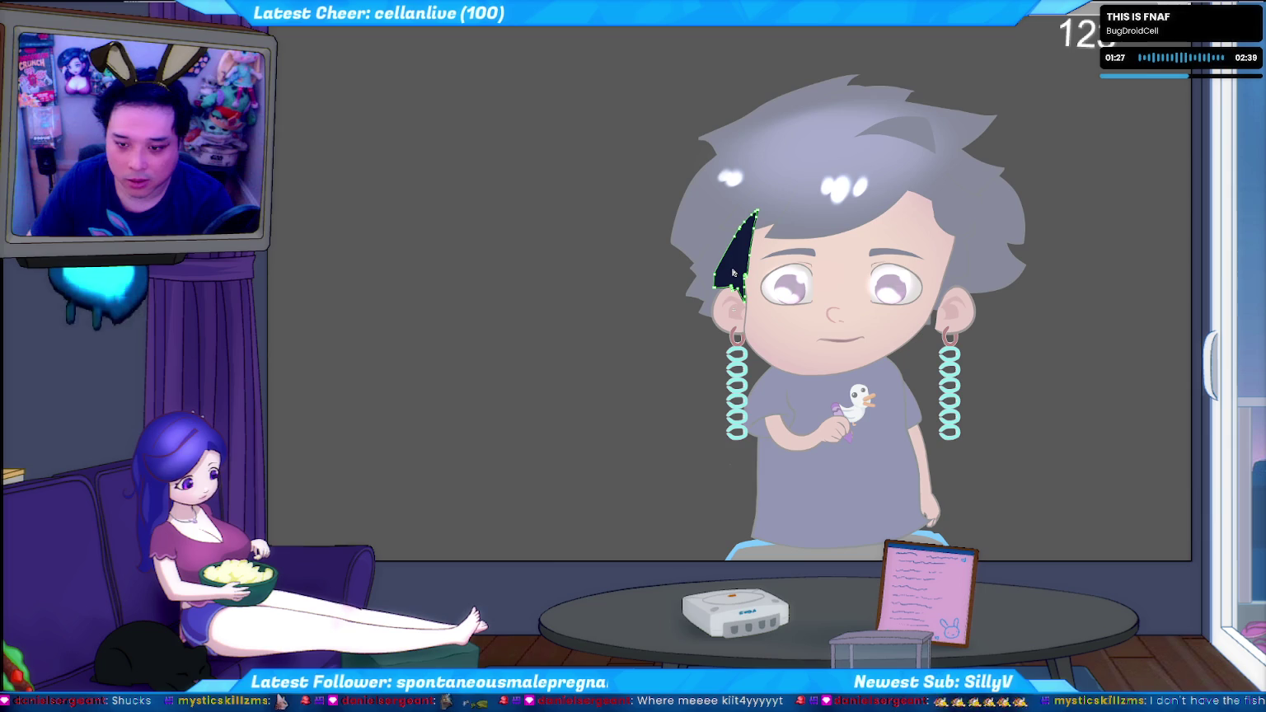
left_click_drag(748, 245, 755, 223)
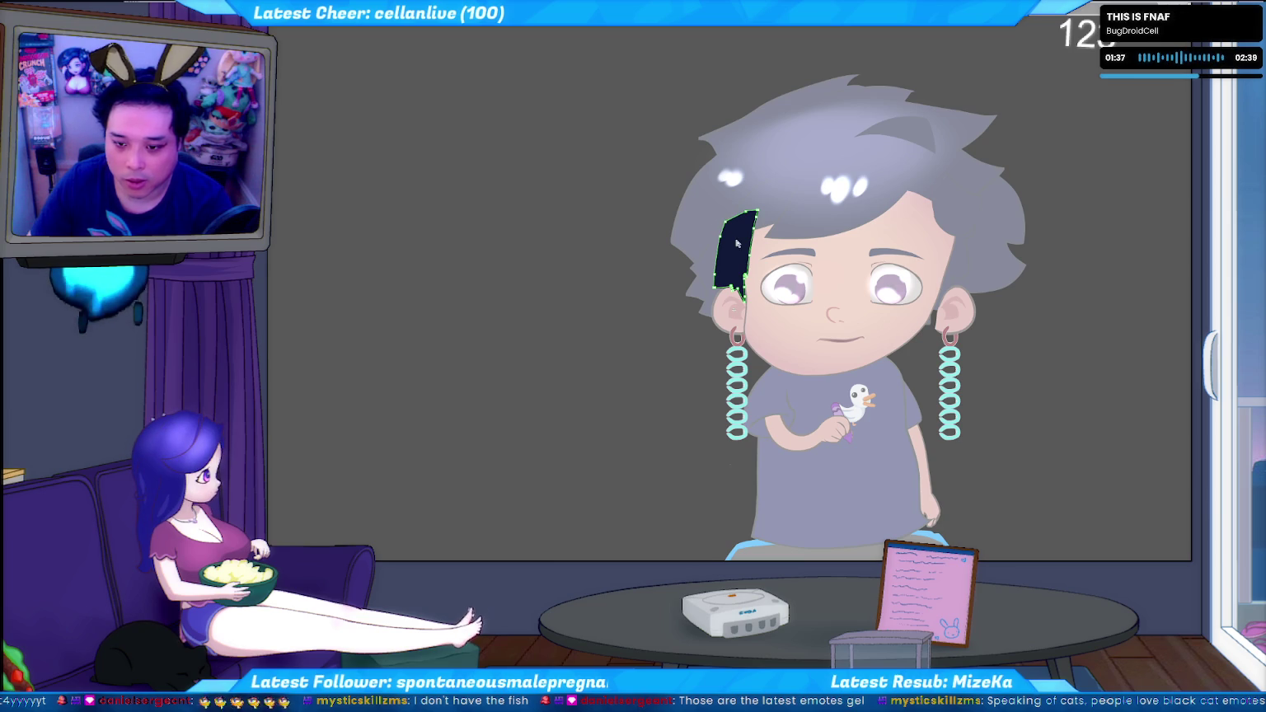
left_click(575, 314)
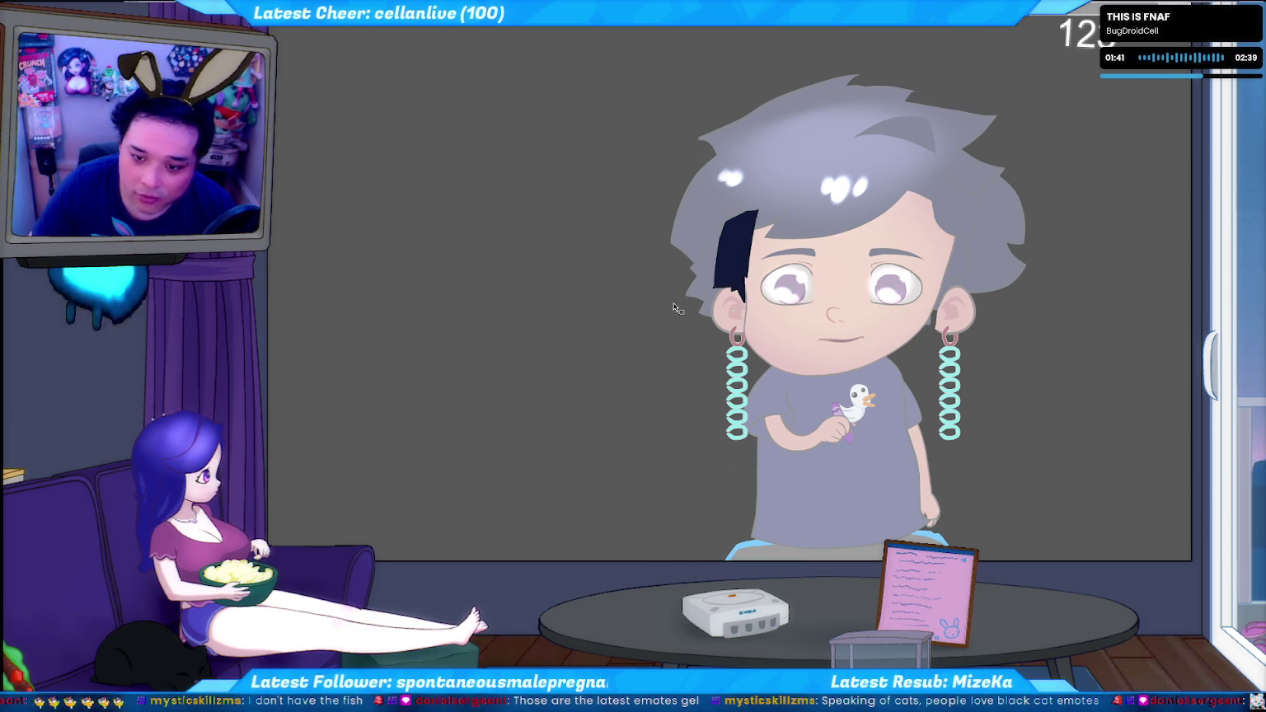
Isolate the dark hair piece on the left side and select its outline path
left_click(705, 289)
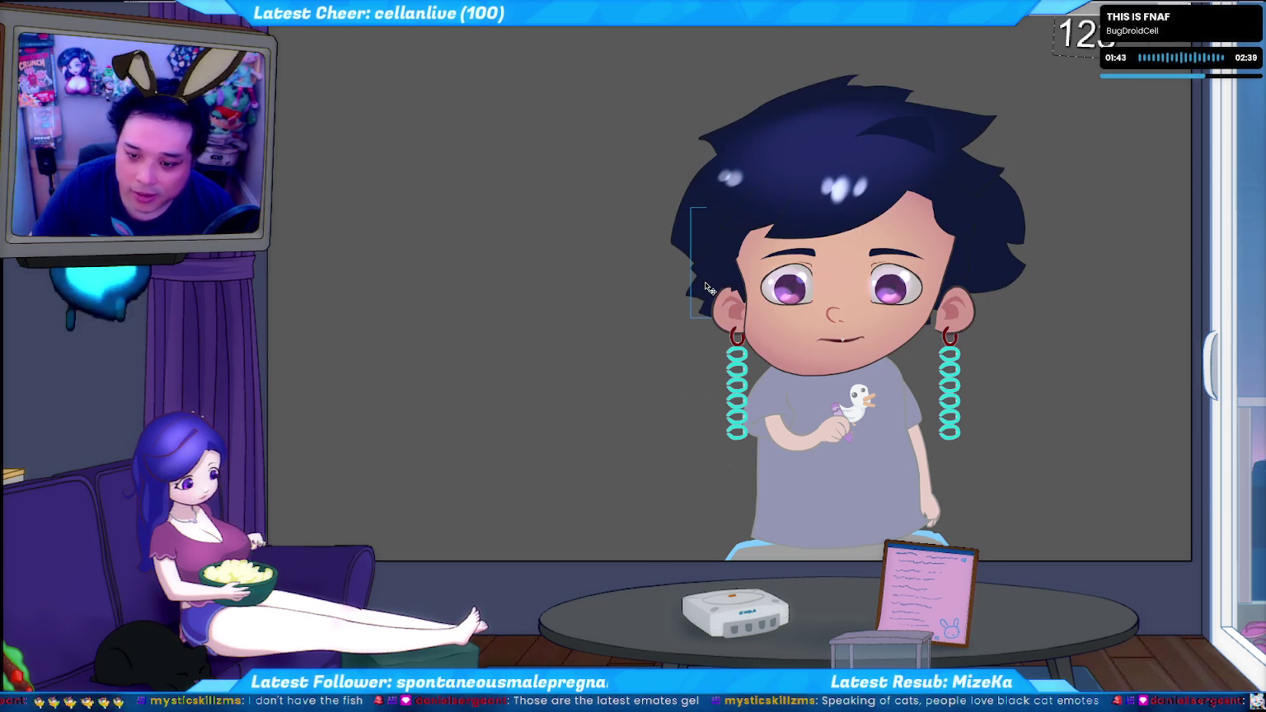
double_click(705, 289)
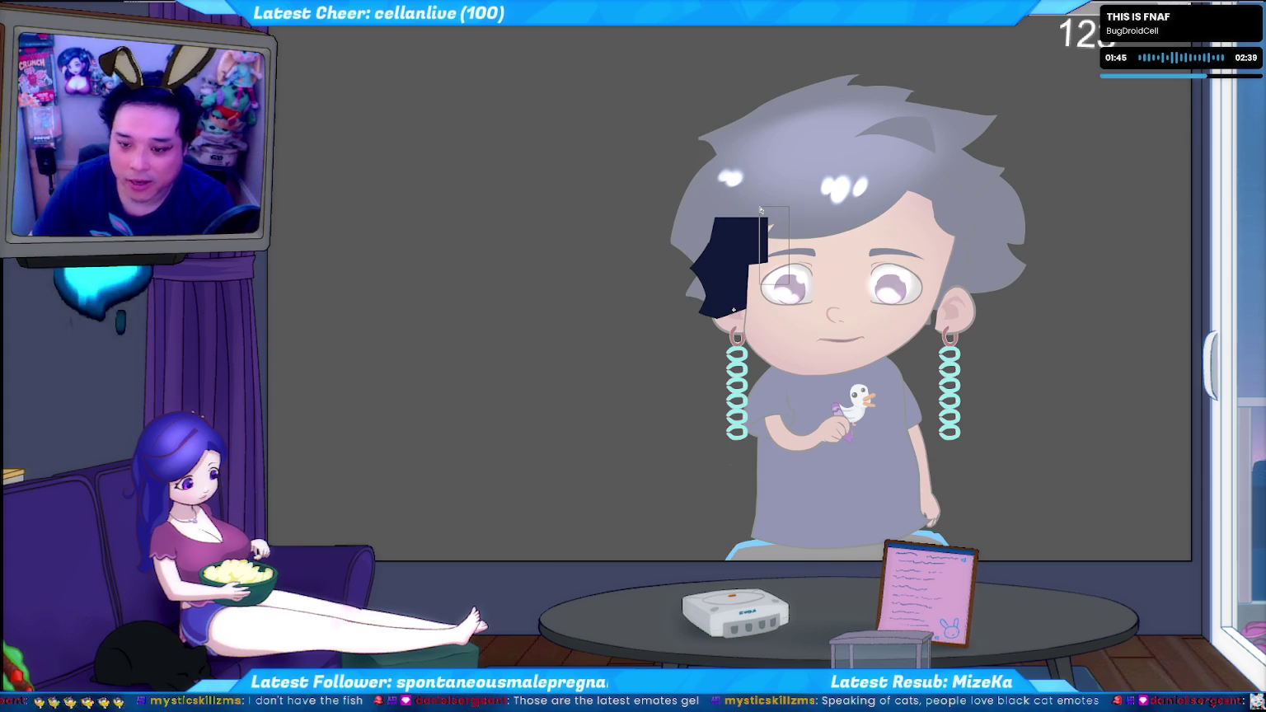
left_click(748, 233)
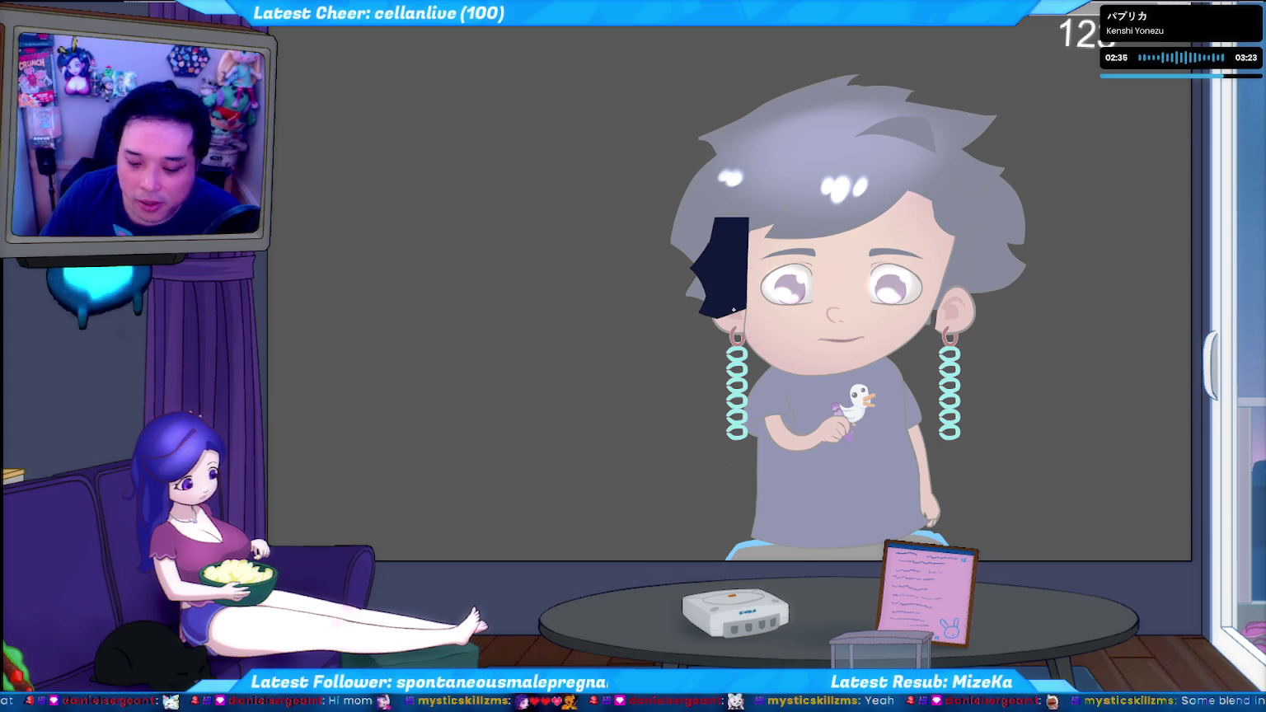
key("alt+F4")
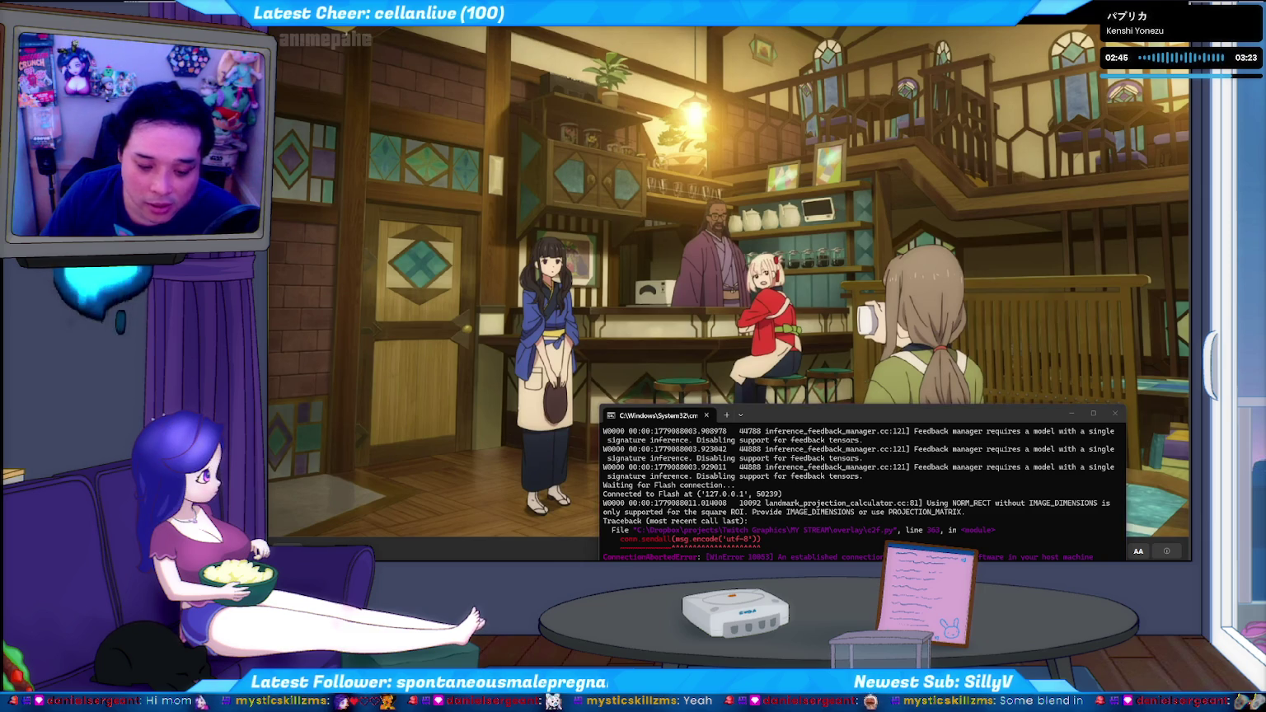
Switch from Animate to the tracker's Command Prompt window
key("alt+Tab")
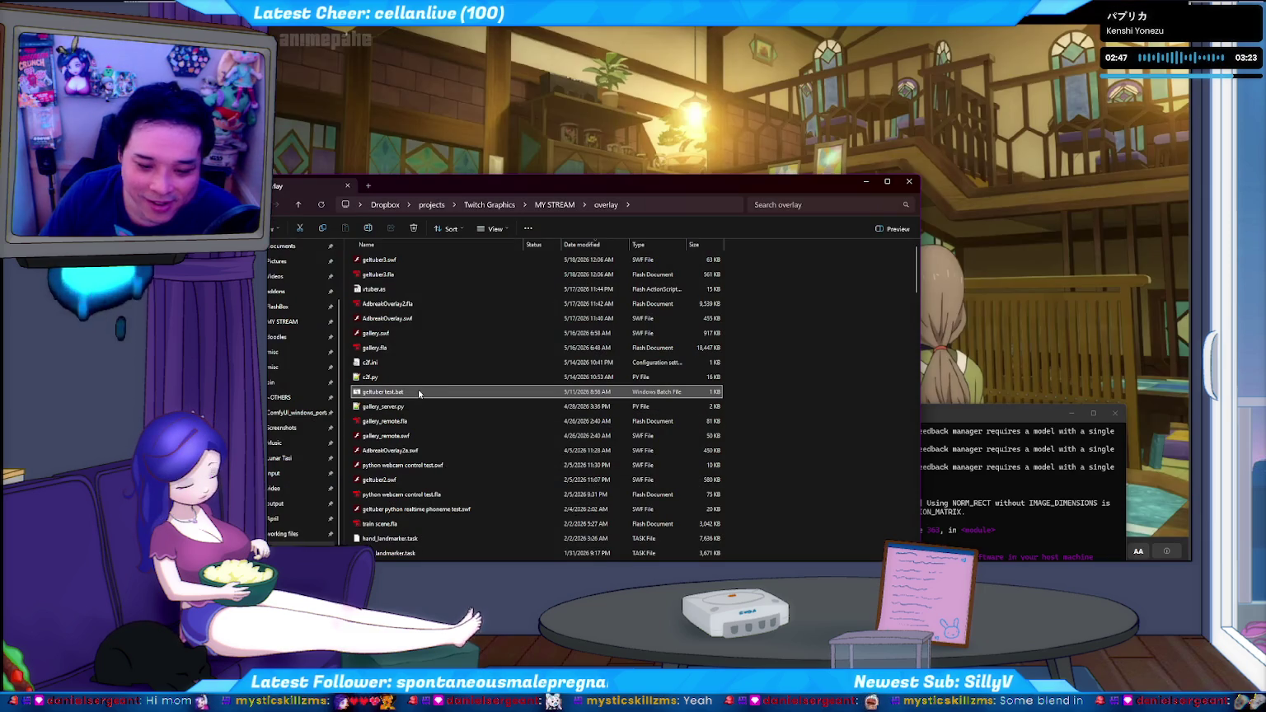
Run gettuber test.bat from the overlay folder to open the live avatar test
double_click(419, 395)
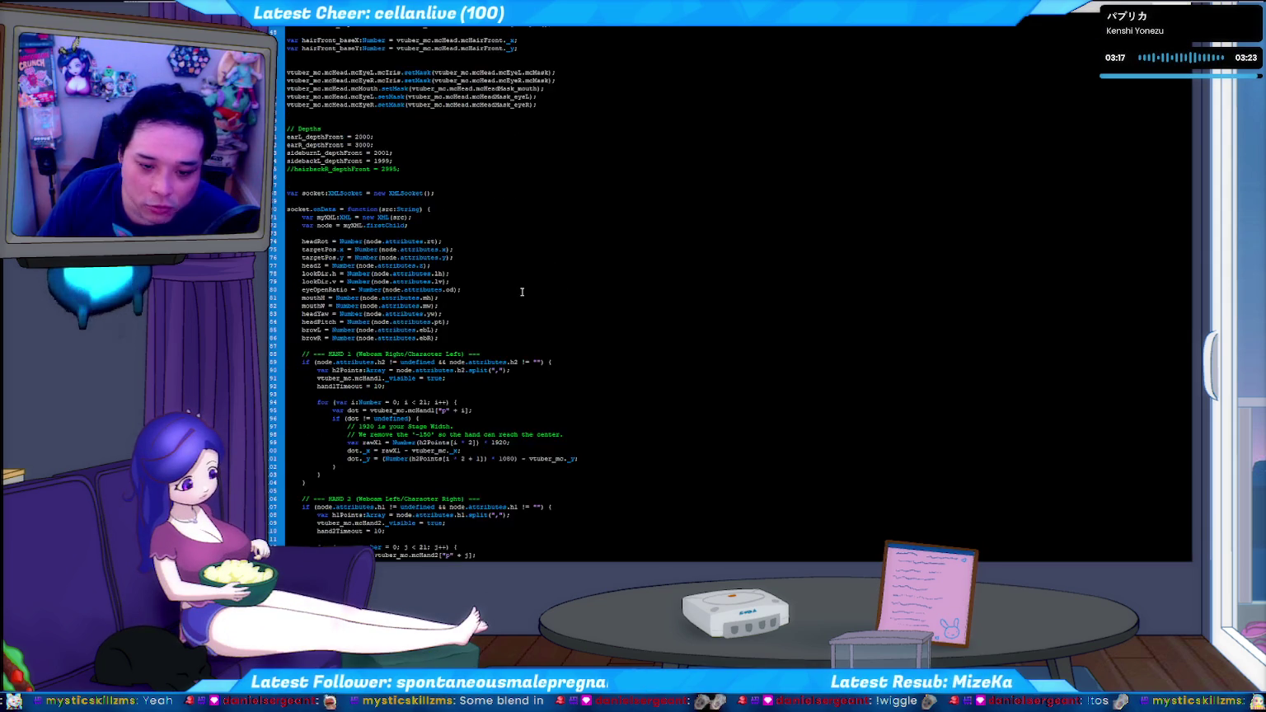
Scroll the avatar script down to the '// Ear Depth Sorting uses Yaw' block
scroll(519, 237, "down", 15)
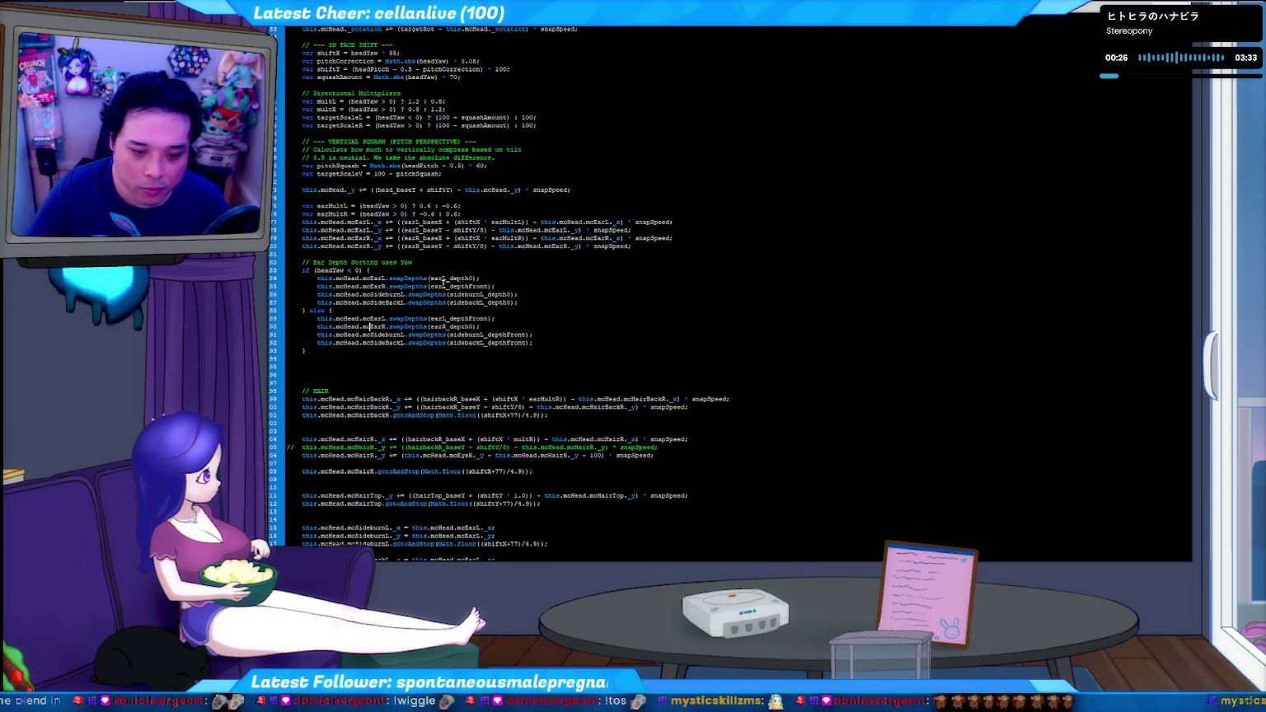
Add a new if (headYaw < -1) {} else {} block below the ear depth sorting code
key("Down")
key("Down")
key("Down")
key("End")
key("Return")
key("Return")
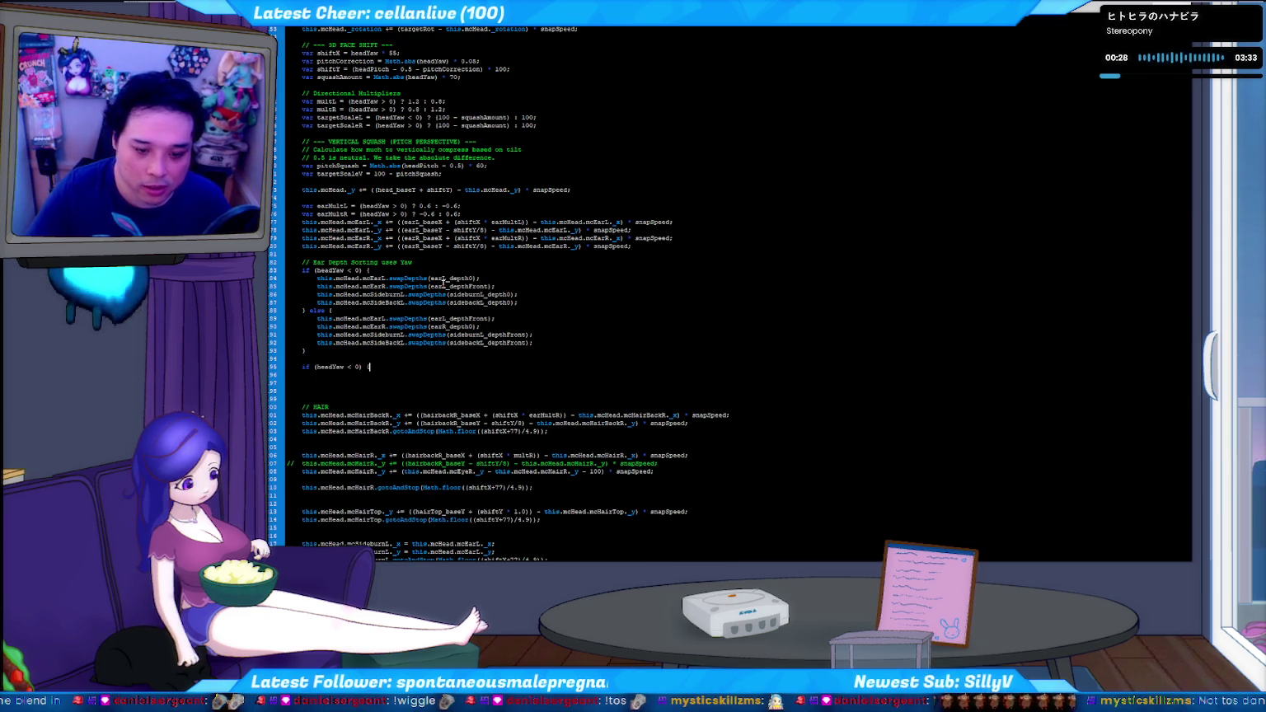
key("Return")
key("Up")
key("End")
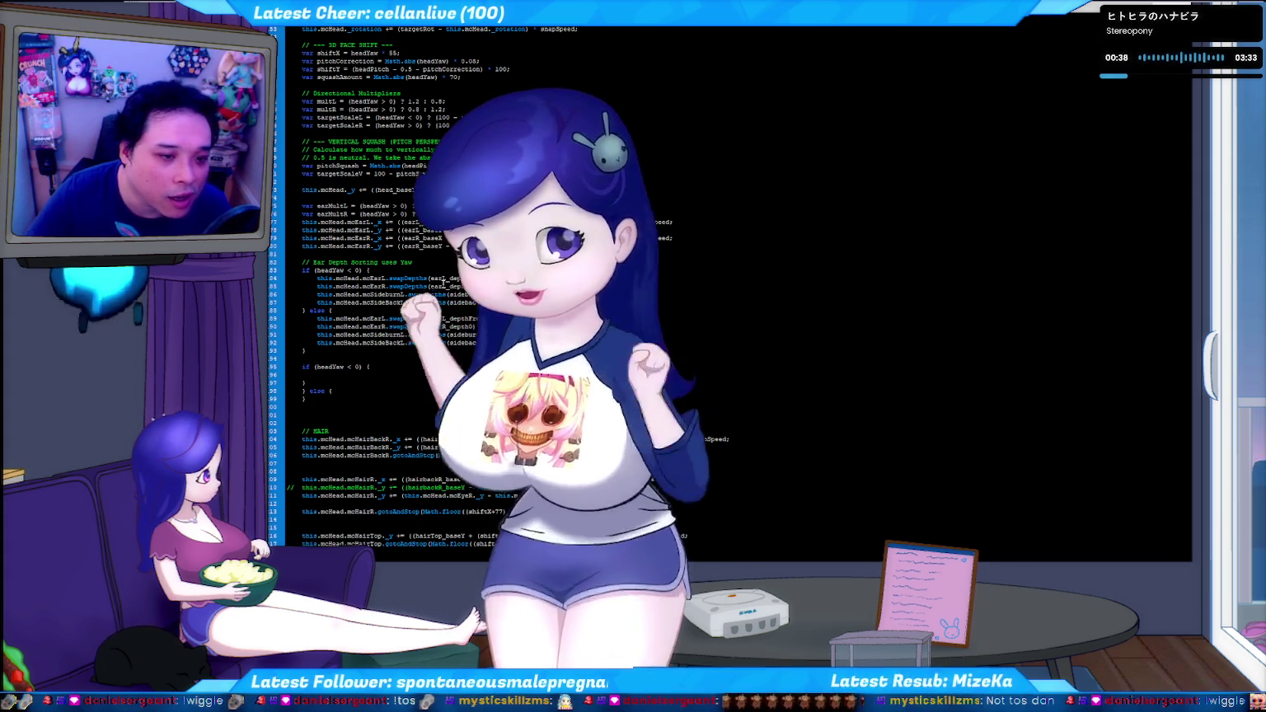
type("}")
key("Return")
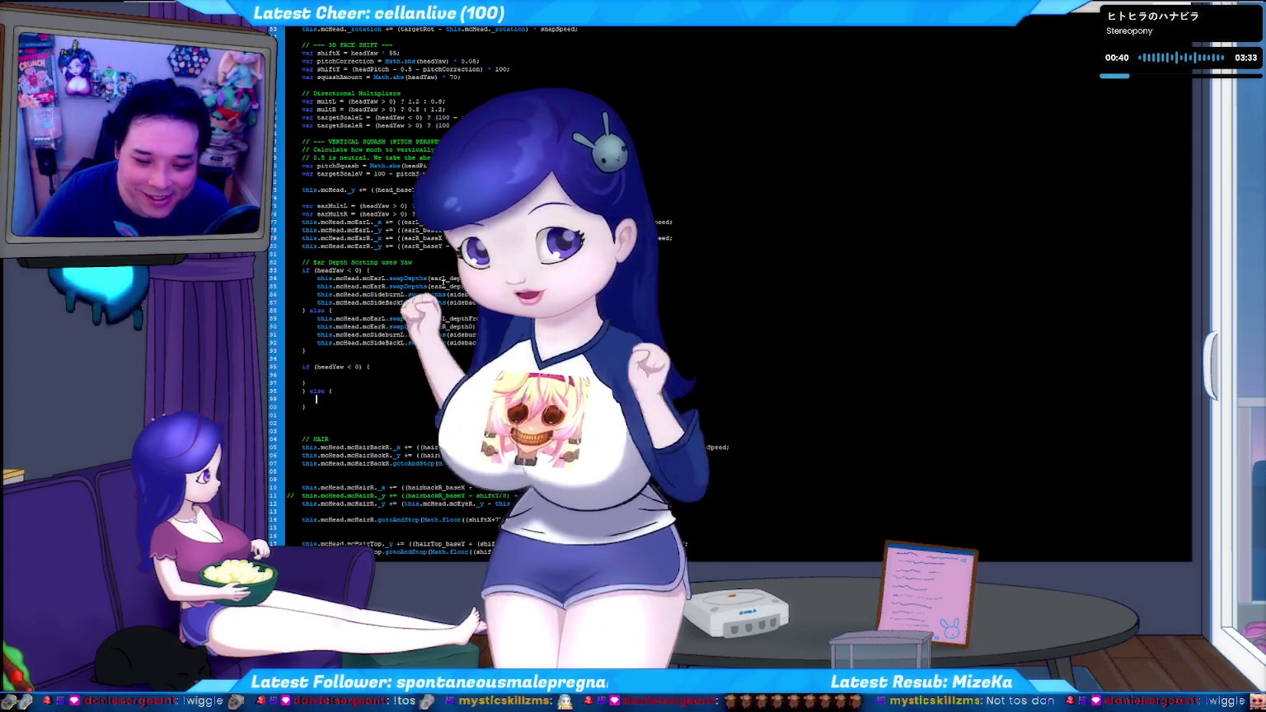
key("Home")
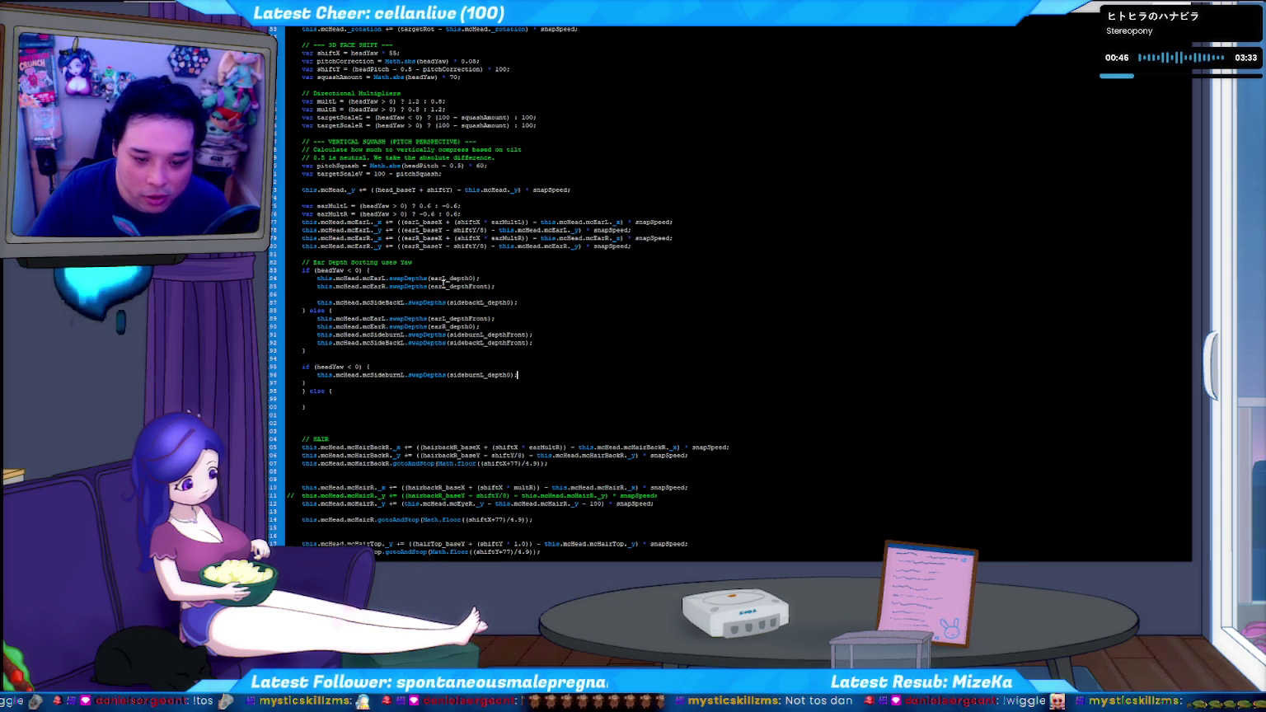
key("Left")
key("Left")
key("Left")
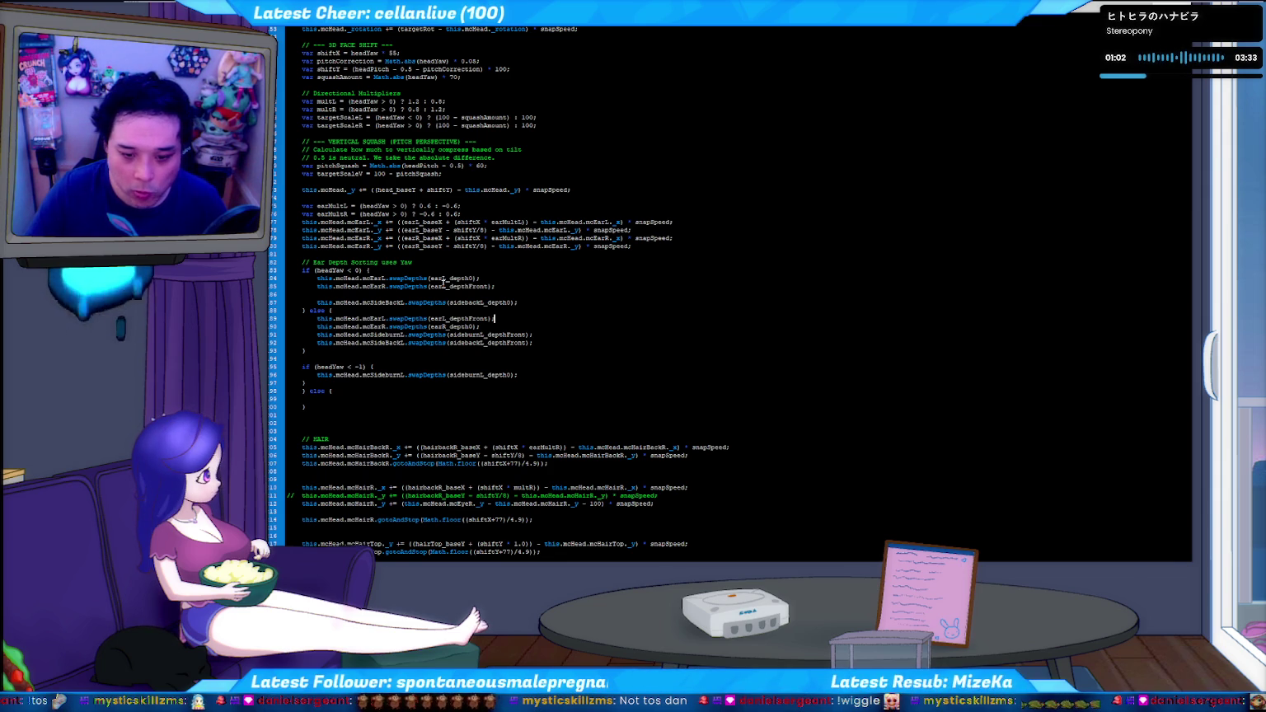
Move the sideburnL swapDepths lines out of the ear block into the new check, then test the avatar
key("Down")
key("Down")
key("End")
key("shift+Home")
key("BackSpace")
key("Delete")
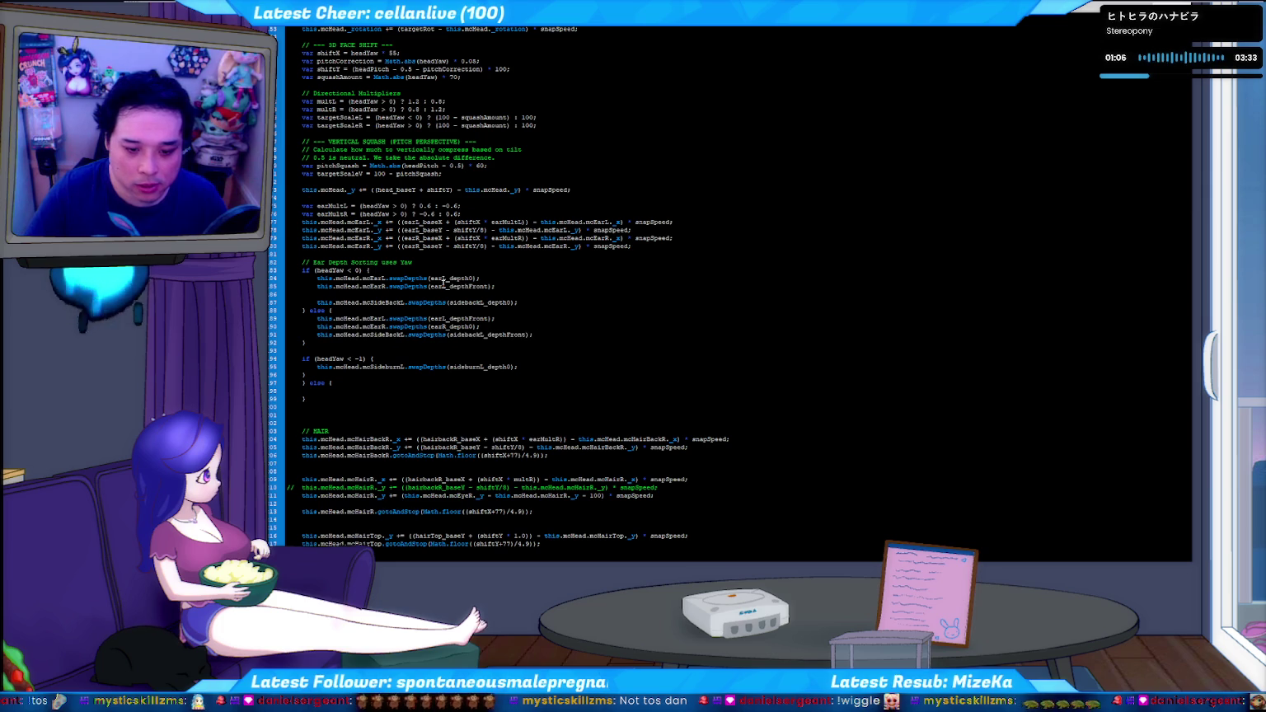
type("this.mcHead.mcSideburnL.swapDepths(sideburnL_depthFront);")
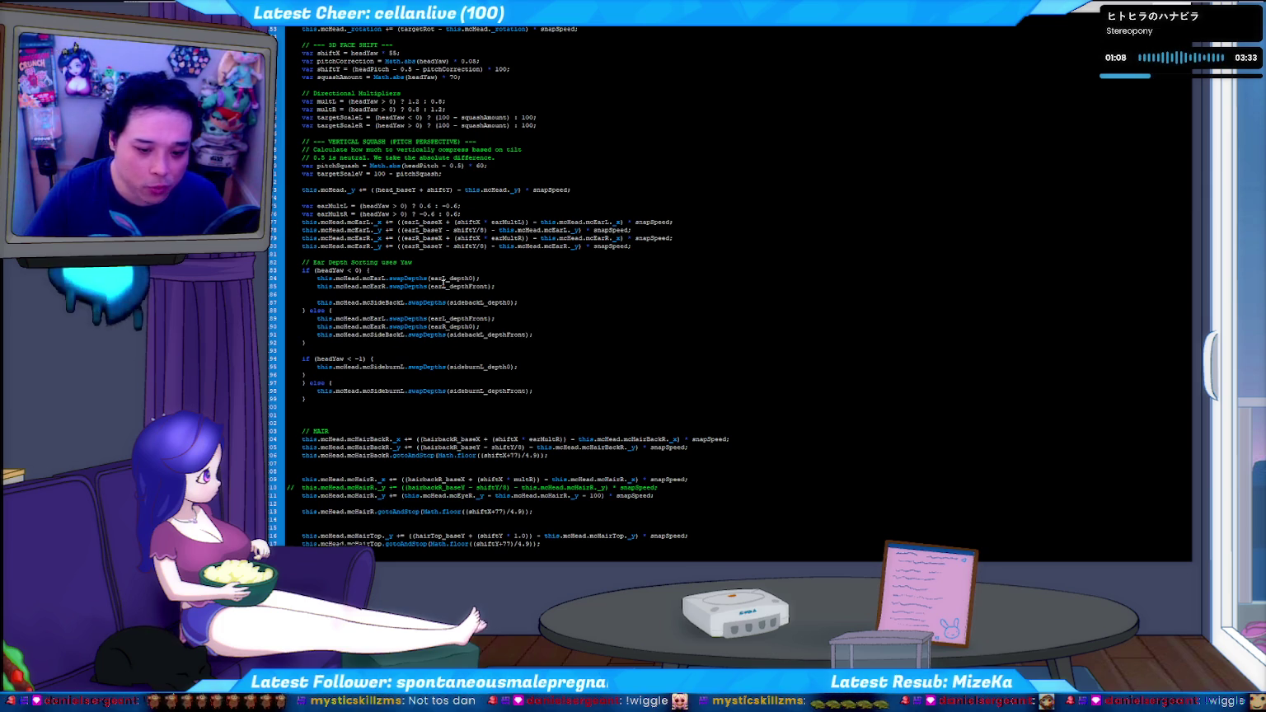
key("ctrl+Return")
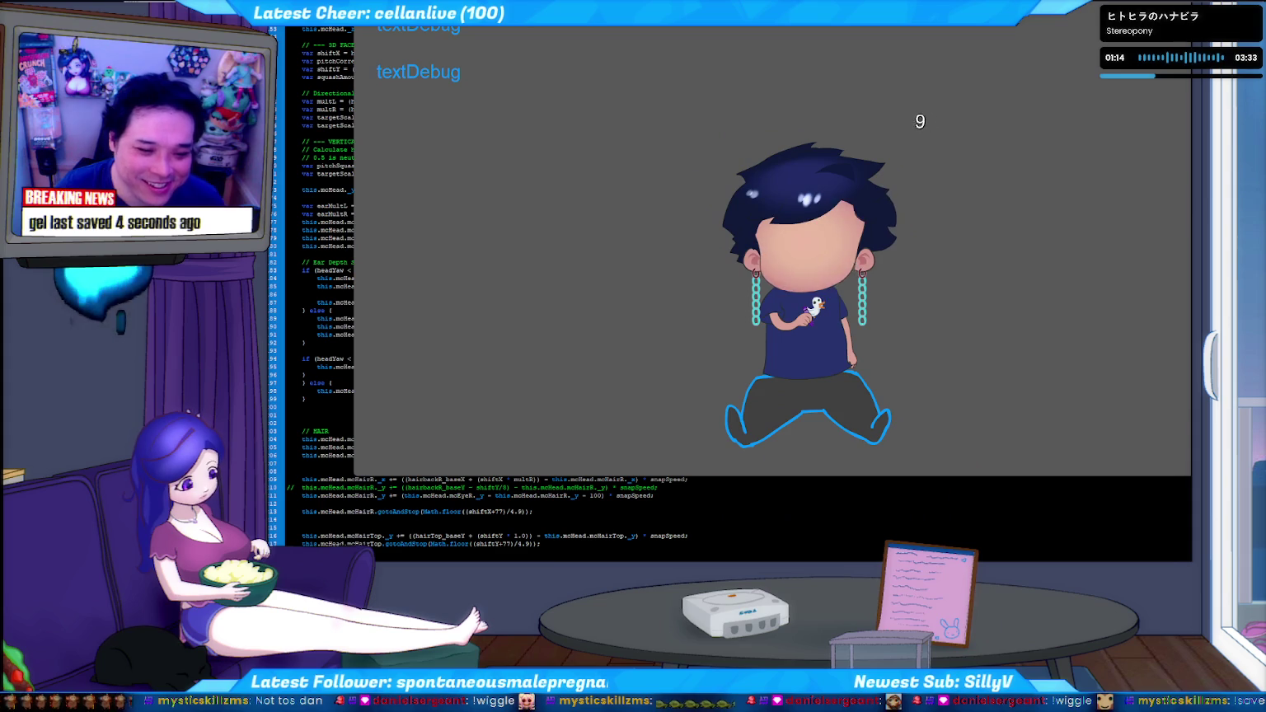
Delete the stray empty line in the sideburn else branch, retest, and return to the tracker console
key("ctrl+w")
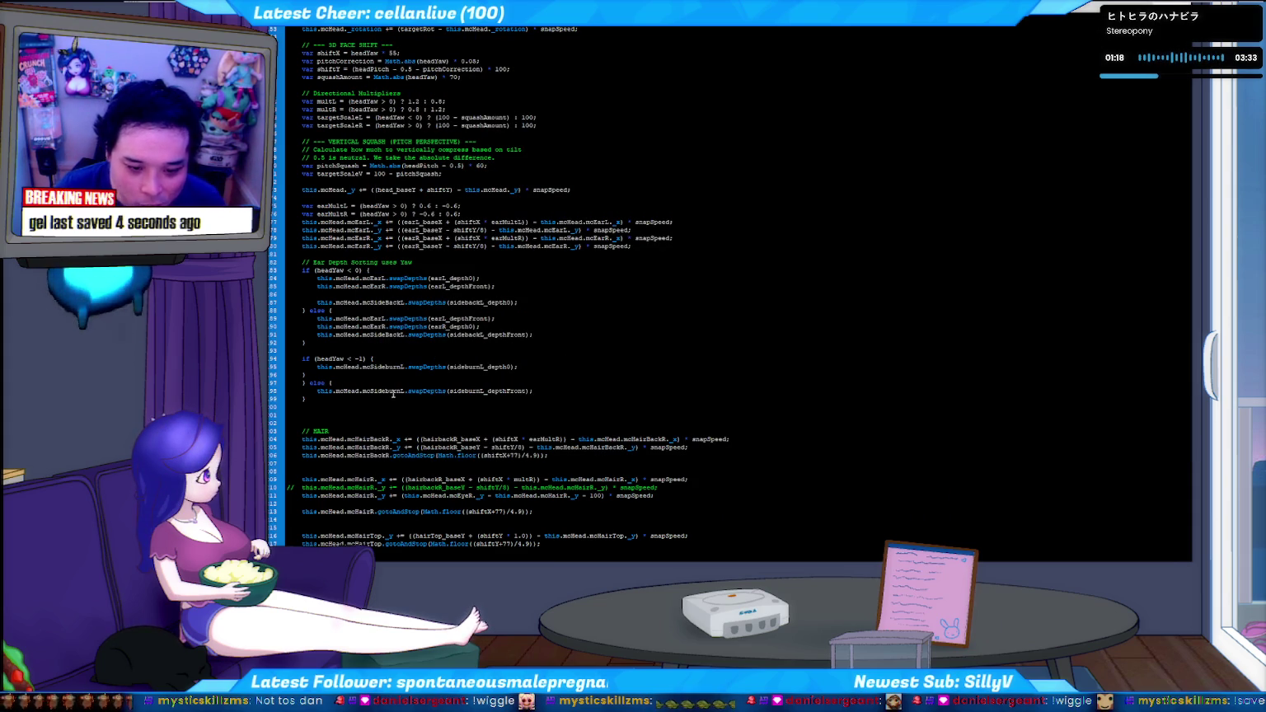
key("BackSpace")
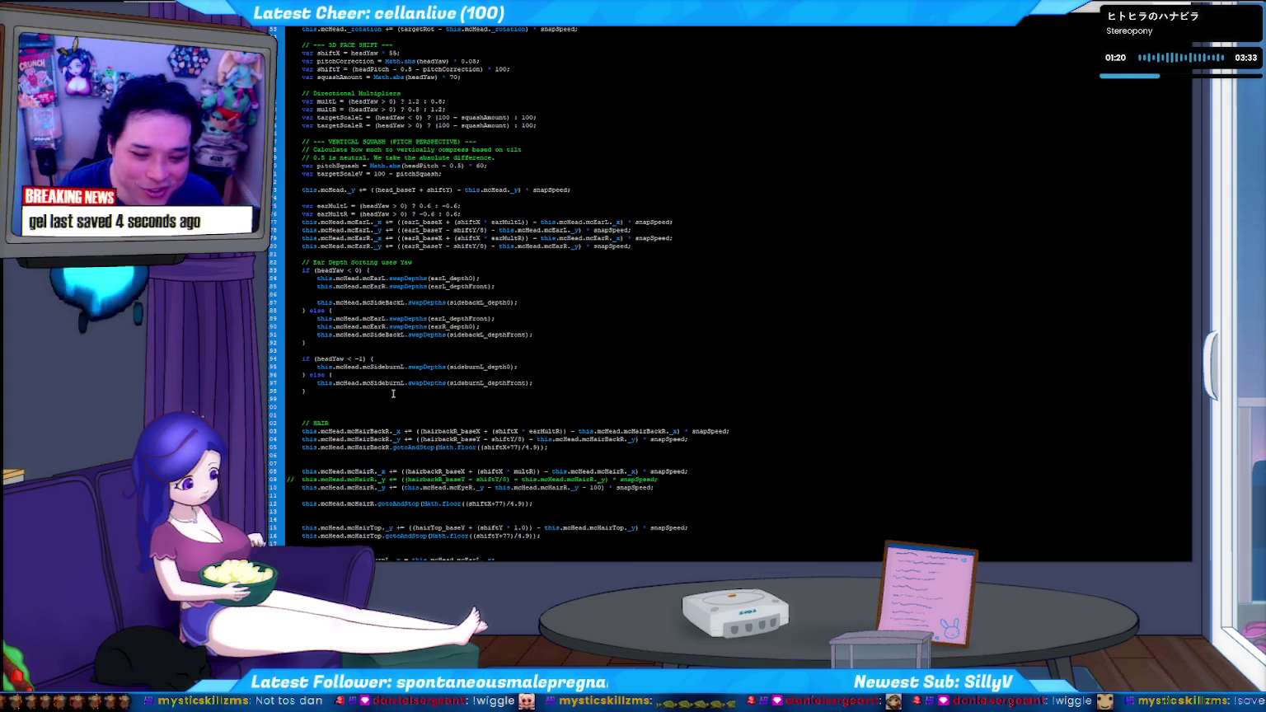
key("ctrl+Return")
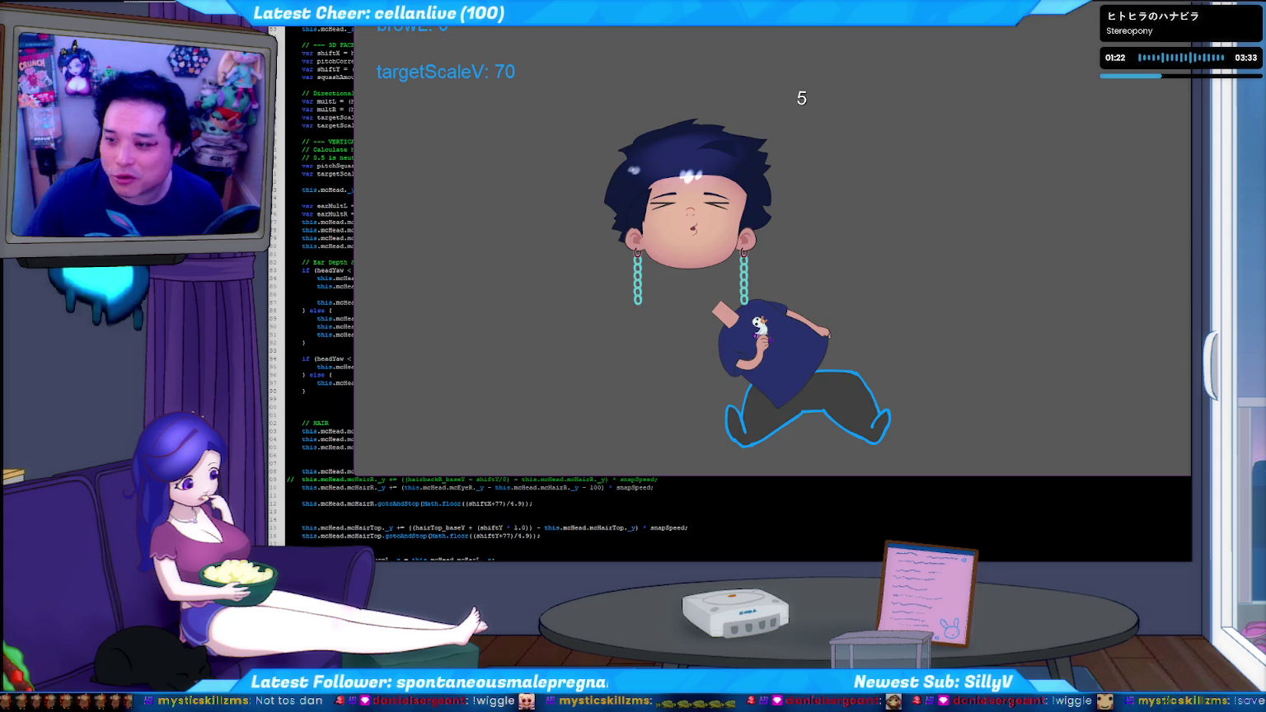
key("ctrl+w")
key("alt+Tab")
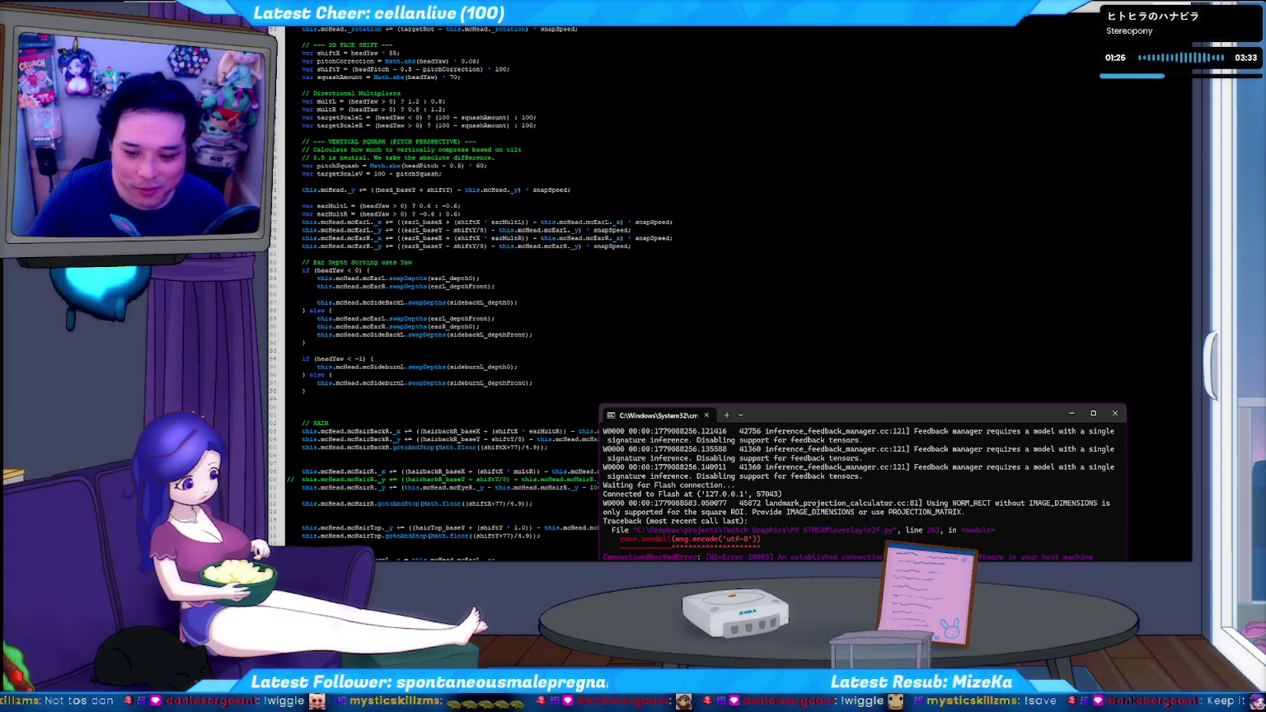
Run gelTuber test.bat from the overlay folder to relaunch the webcam-tracked avatar
key("alt+Tab")
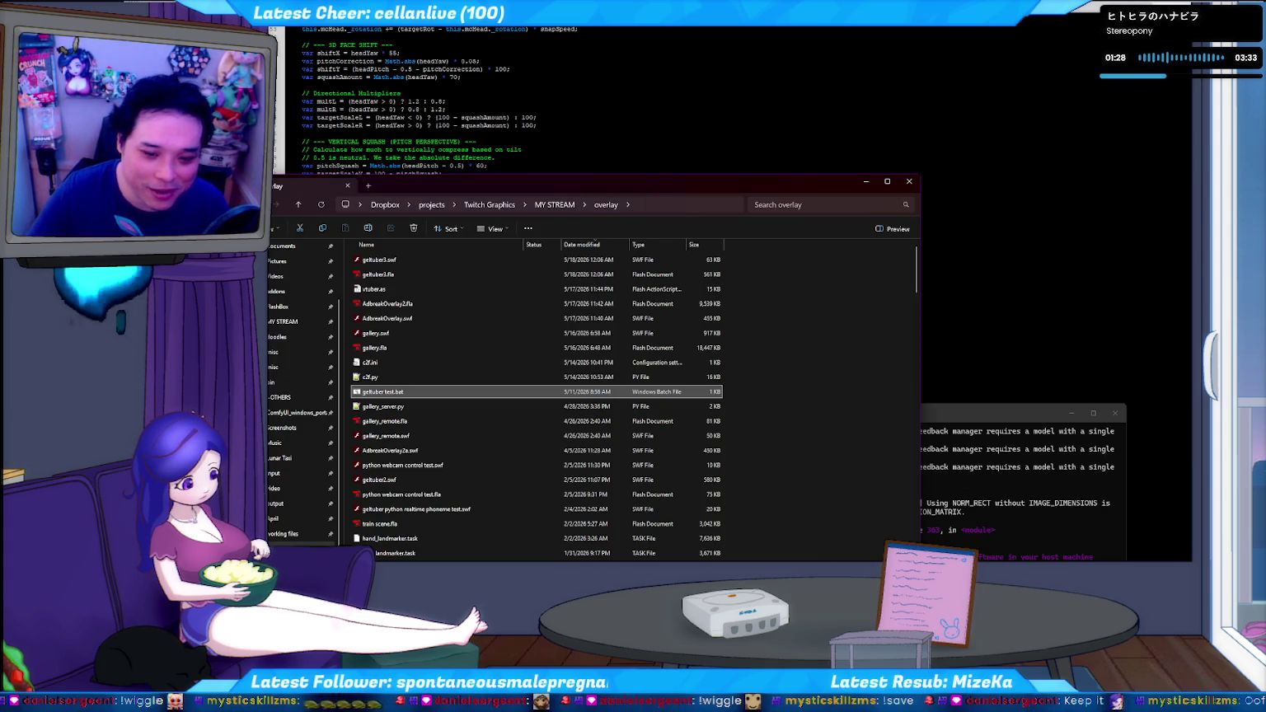
key("Return")
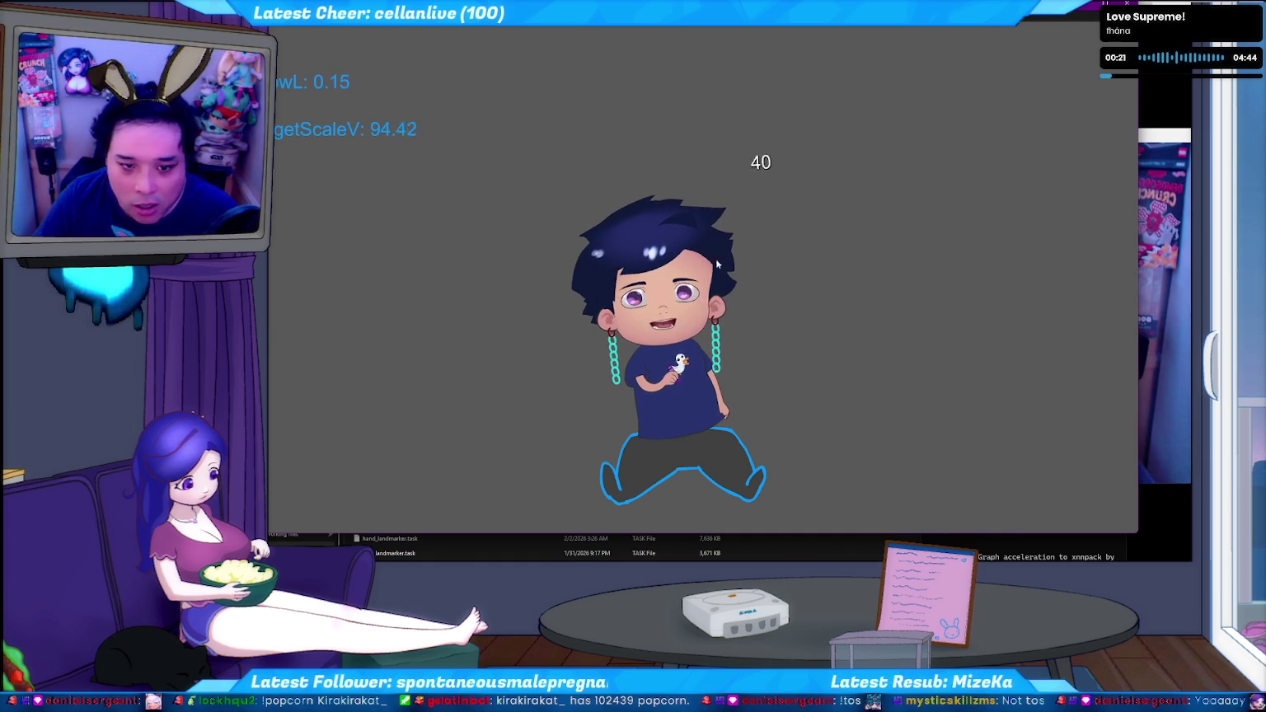
Replace the browL label in the debug trace line with headYaw and test the movie
key("alt+F4")
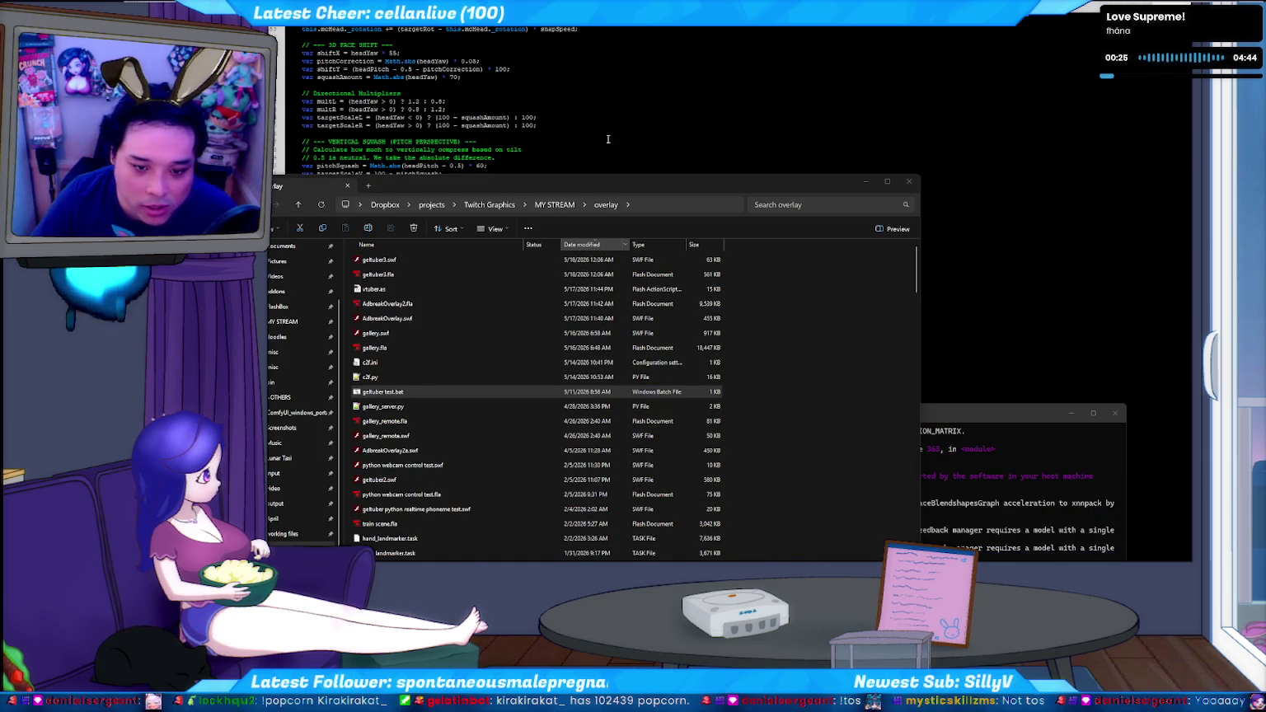
left_click(587, 169)
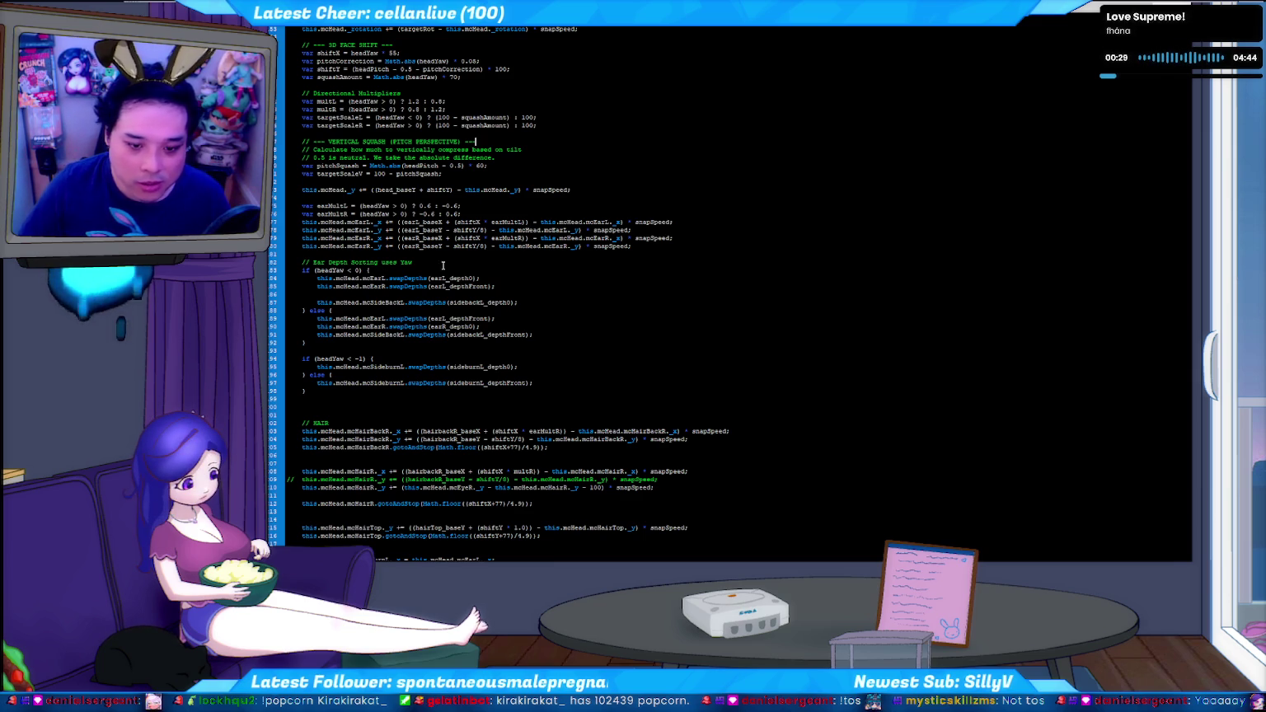
scroll(412, 297, "down", 8)
scroll(462, 314, "down", 8)
scroll(484, 325, "down", 8)
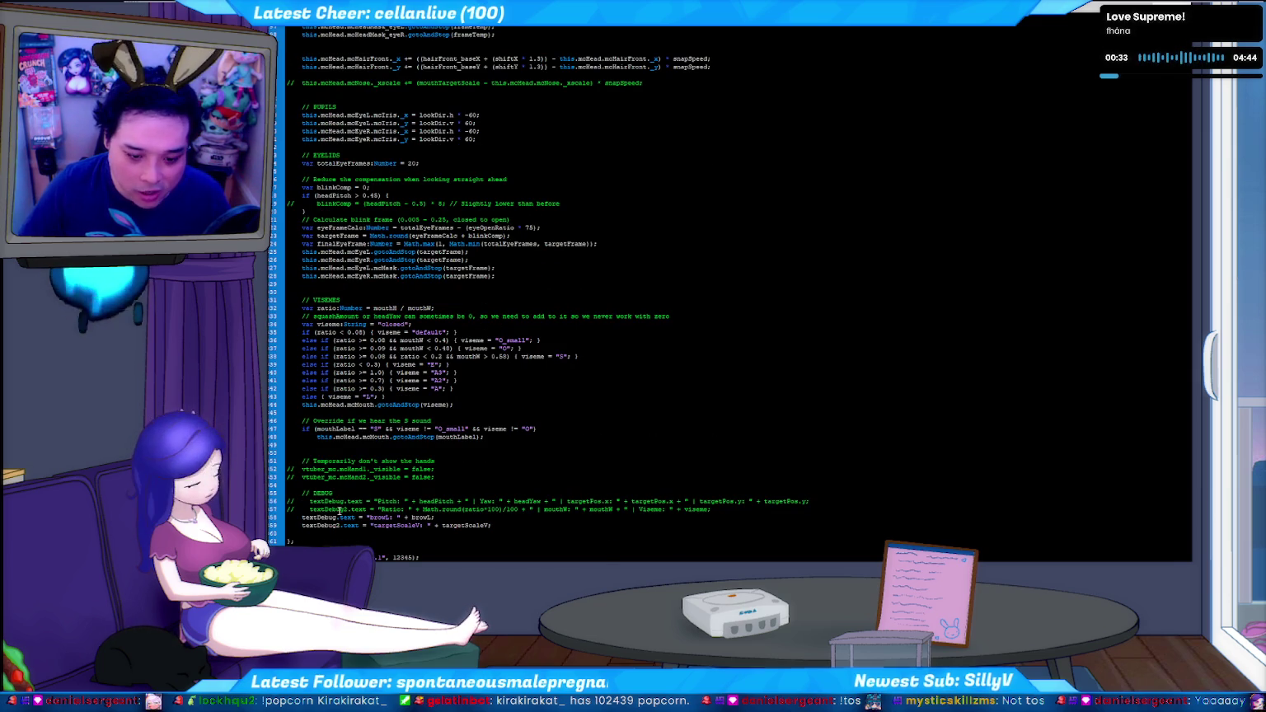
double_click(379, 518)
type("headYaw")
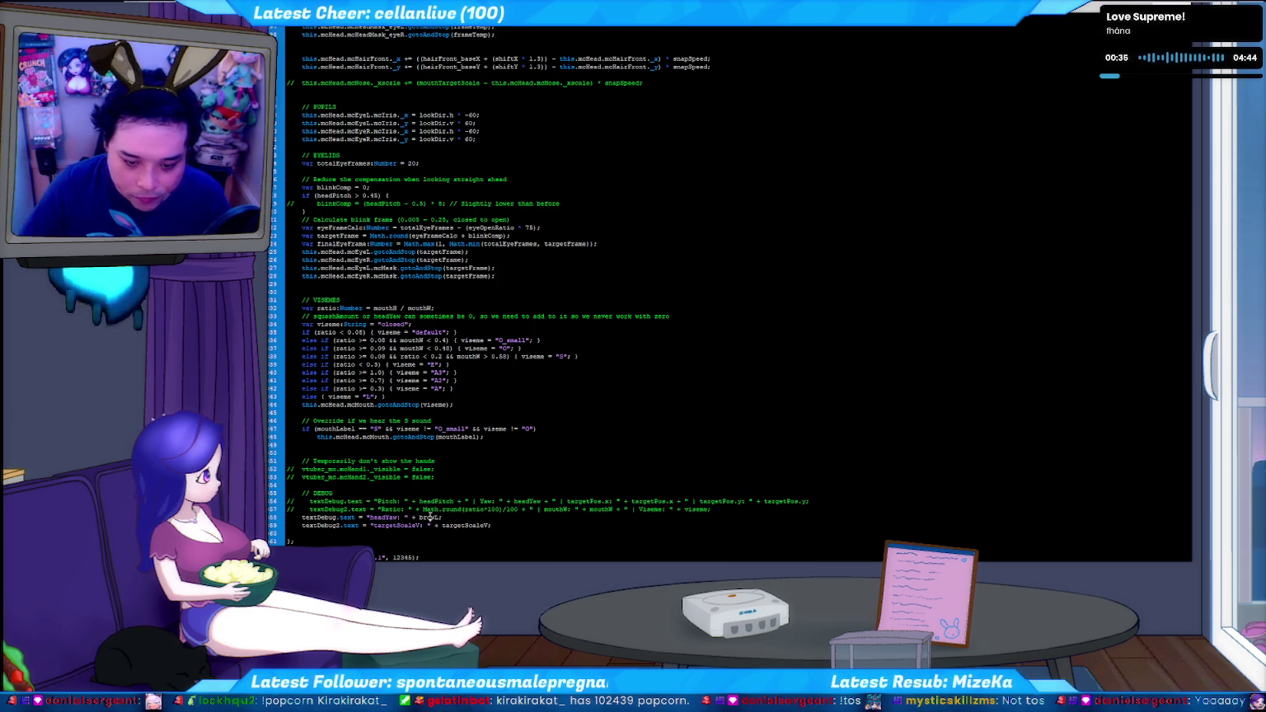
key("ctrl+Return")
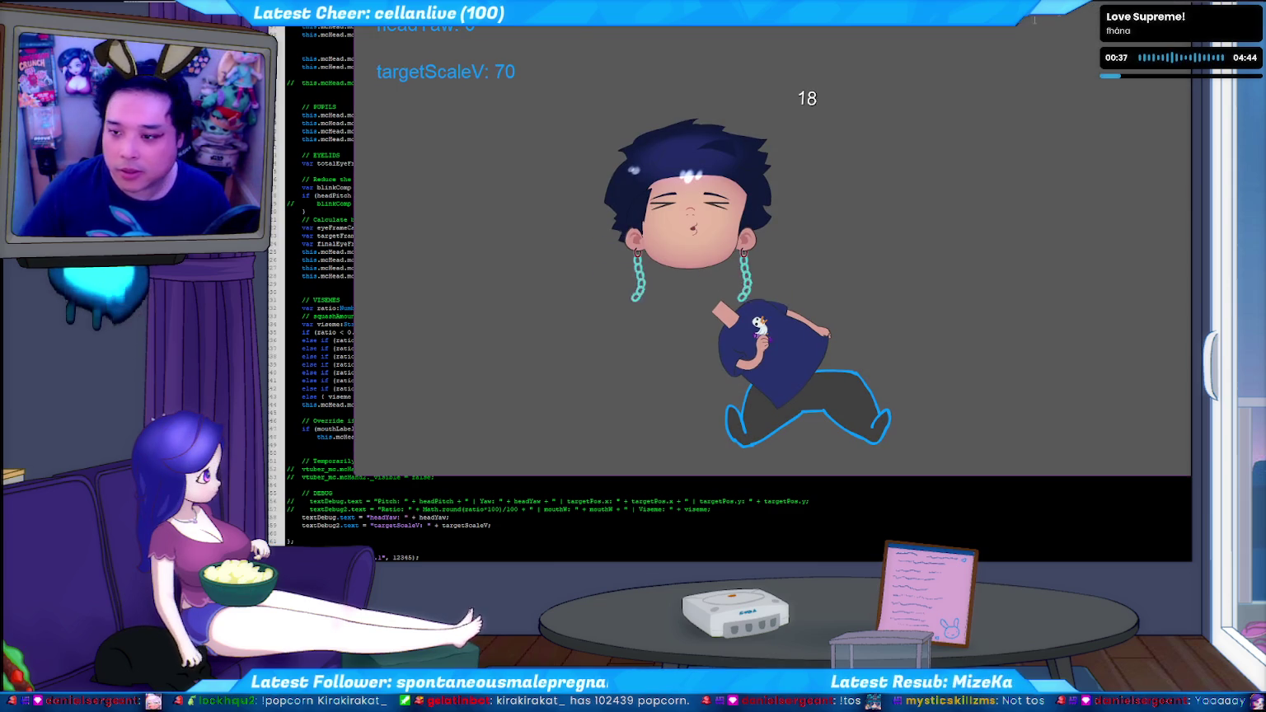
key("ctrl+w")
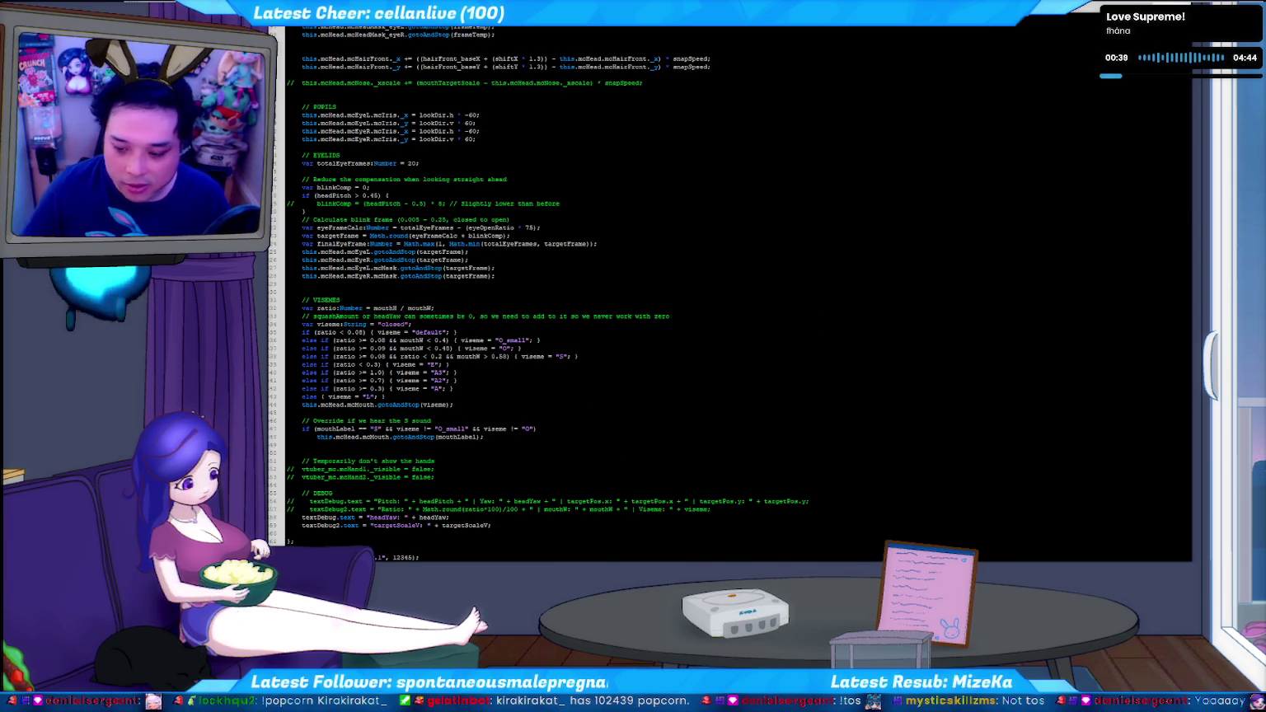
Rerun the c2f.py tracker and allow the overlay avatar player to connect
key("alt+Tab")
key("Up")
key("Return")
key("alt+Tab")
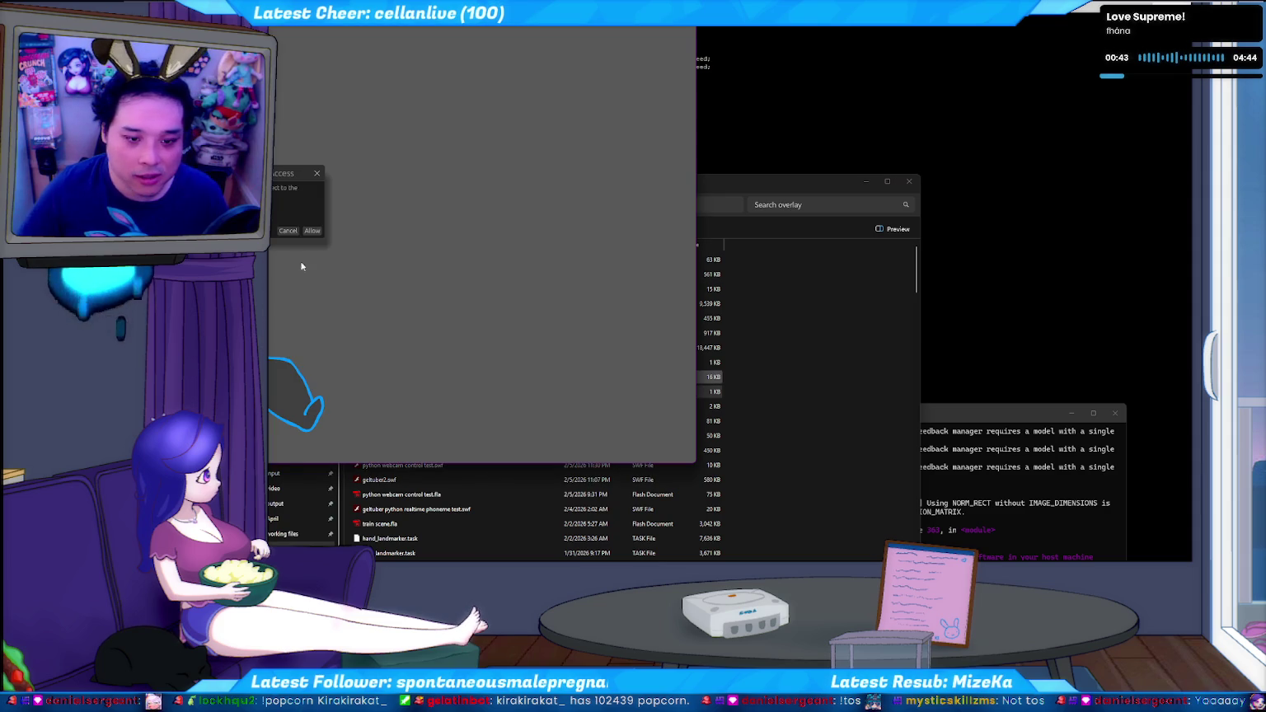
left_click(314, 231)
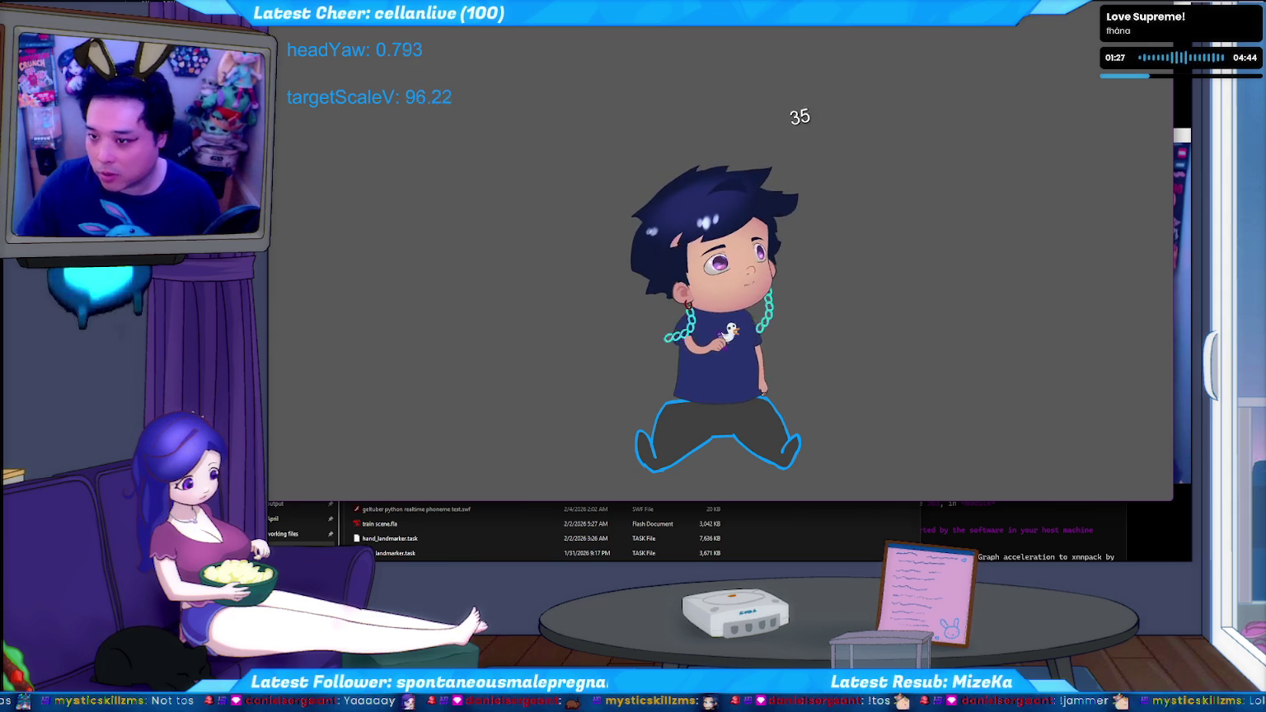
Close the avatar player and return to the script showing the headYaw and targetScaleV debug lines
key("ctrl+w")
left_click(467, 138)
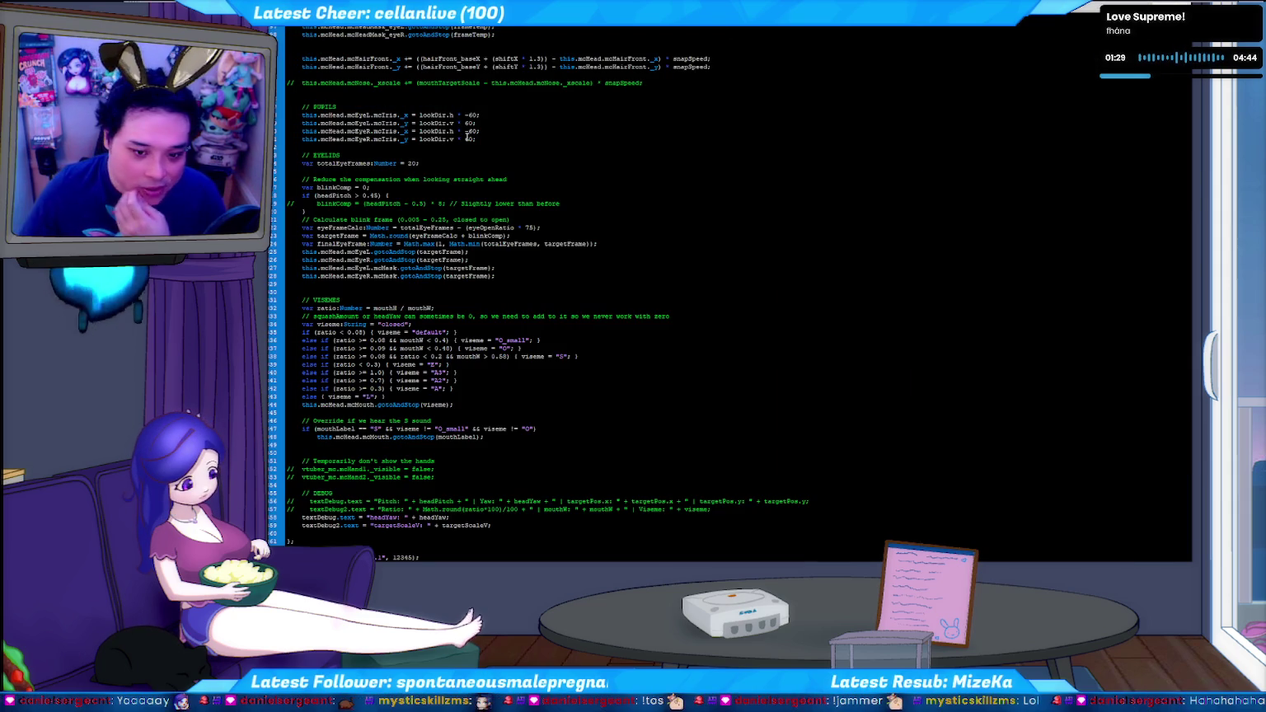
Set the sideburn depth threshold to headYaw < -0.2 and run a live avatar test
scroll(428, 417, "up", 5)
scroll(428, 404, "up", 5)
scroll(427, 379, "up", 5)
scroll(426, 361, "up", 5)
scroll(427, 354, "up", 3)
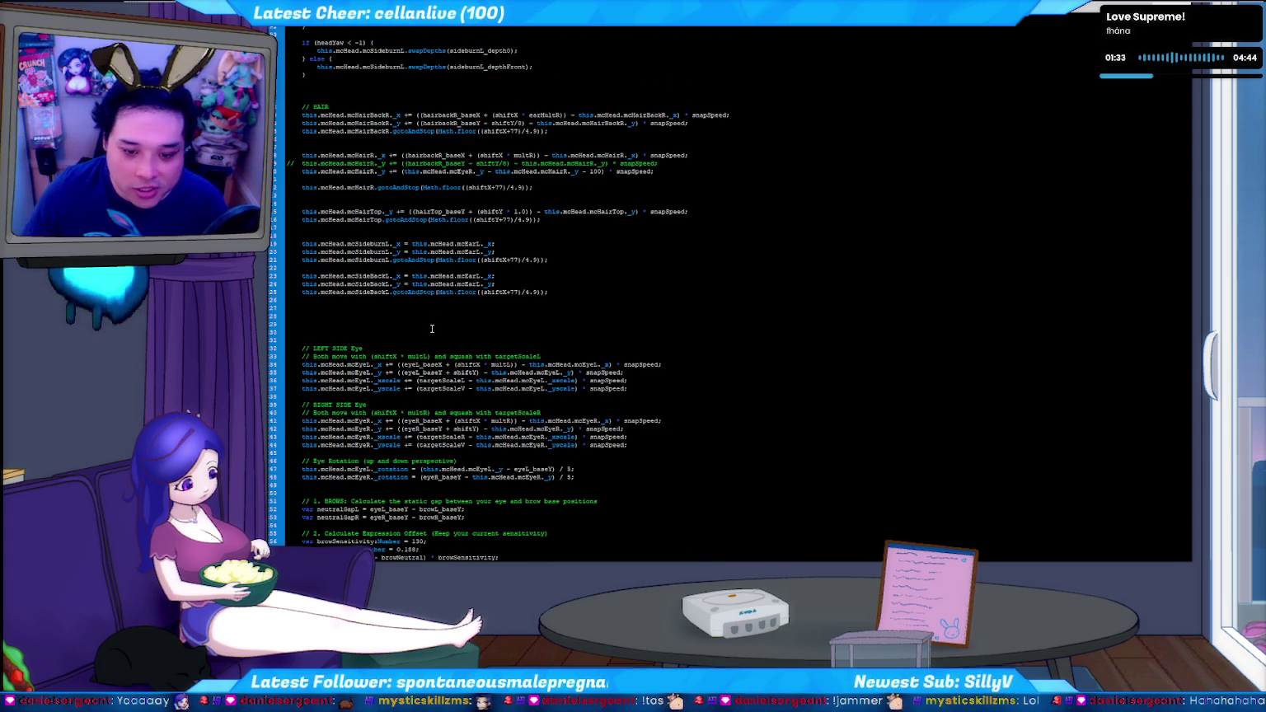
scroll(429, 338, "down", 3)
scroll(431, 330, "up", 4)
scroll(431, 327, "up", 8)
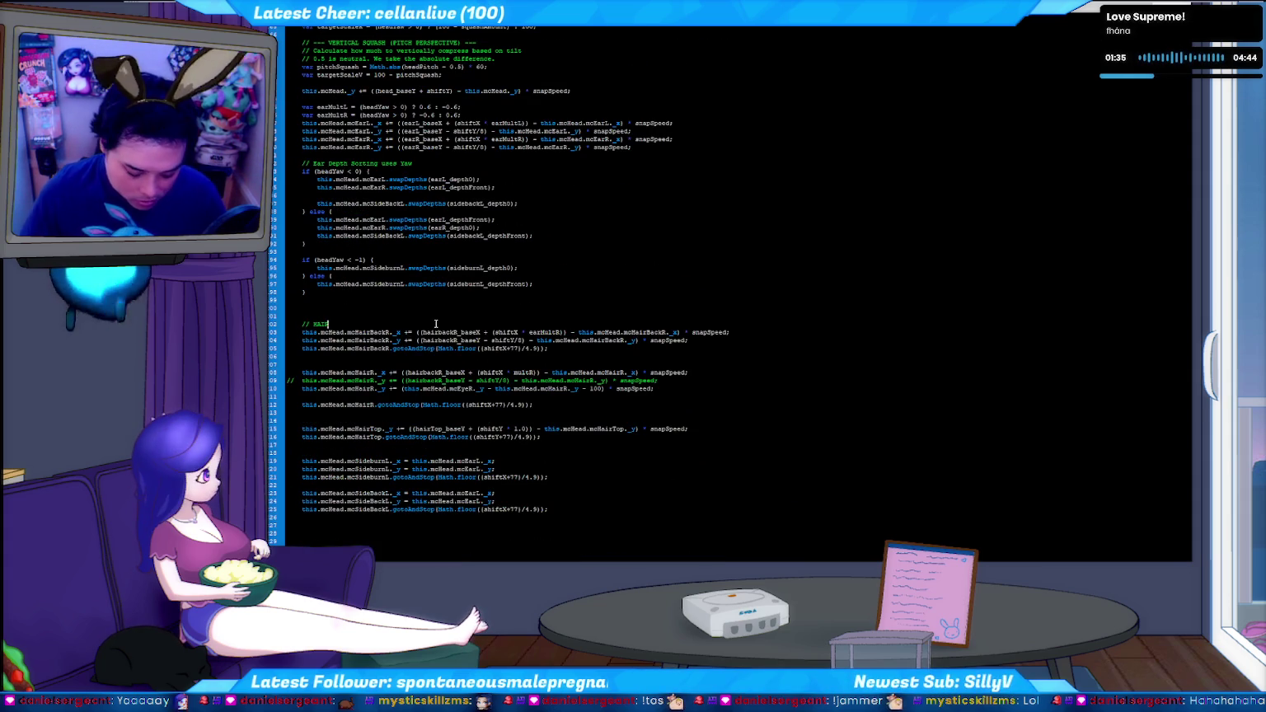
left_click(354, 262)
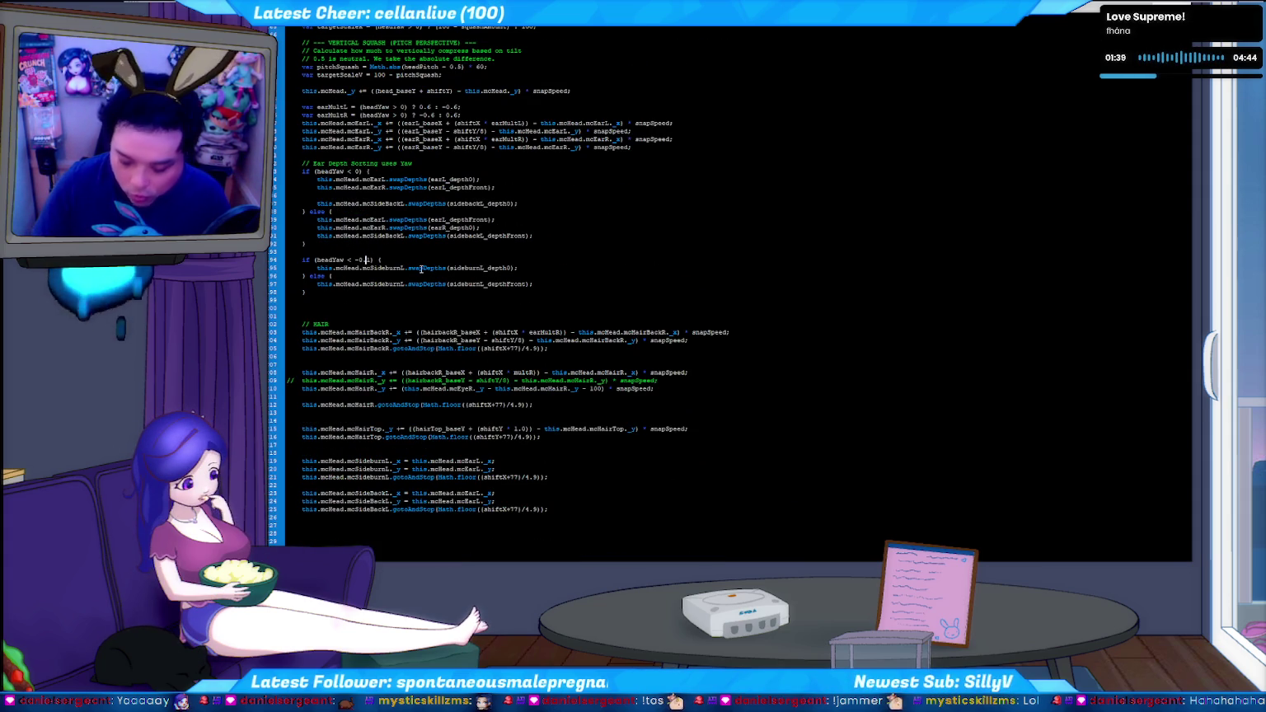
key("ctrl+Return")
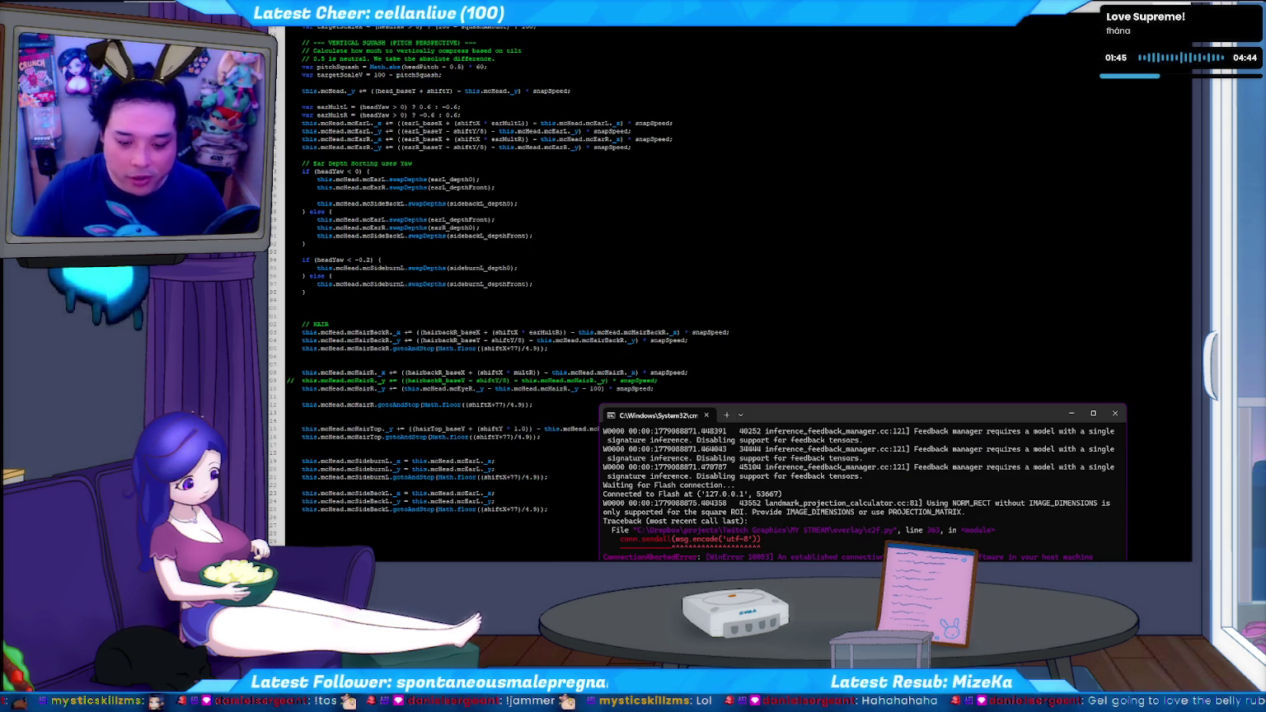
key("alt+Tab")
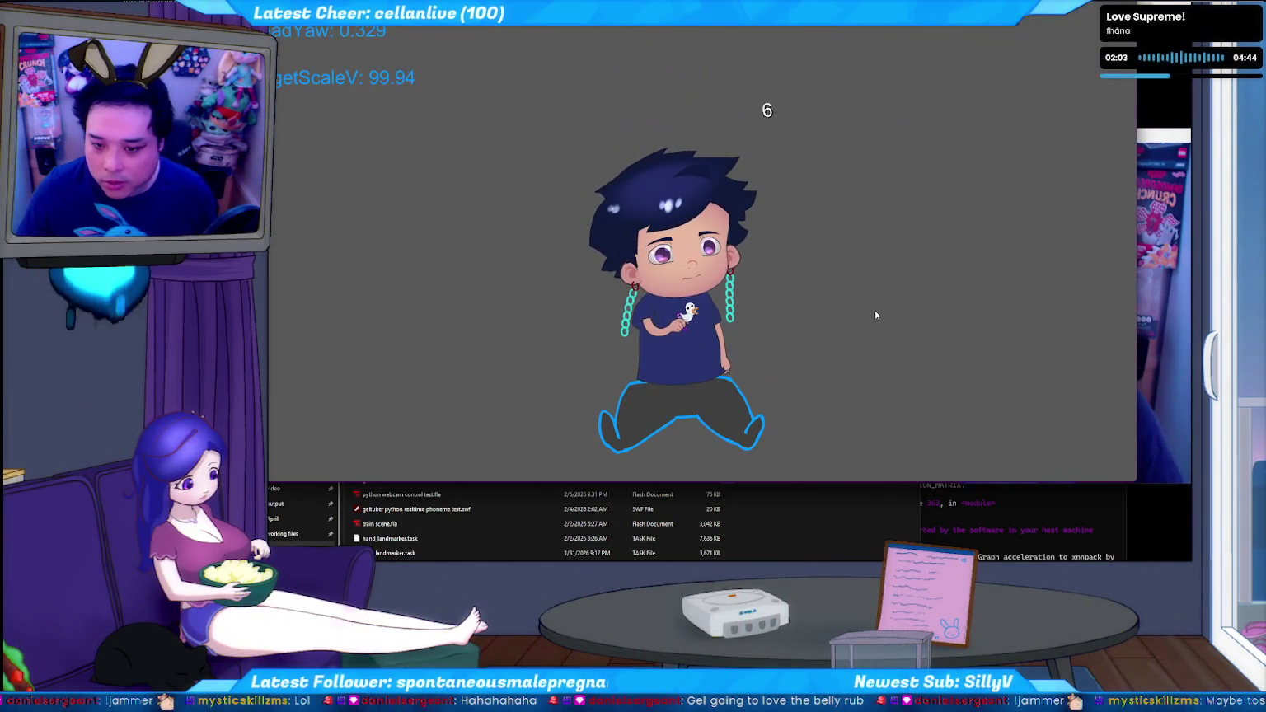
key("ctrl+w")
Cut both mcSideburnL.swapDepths lines and paste them into the if/else ear depth branches
left_click(565, 151)
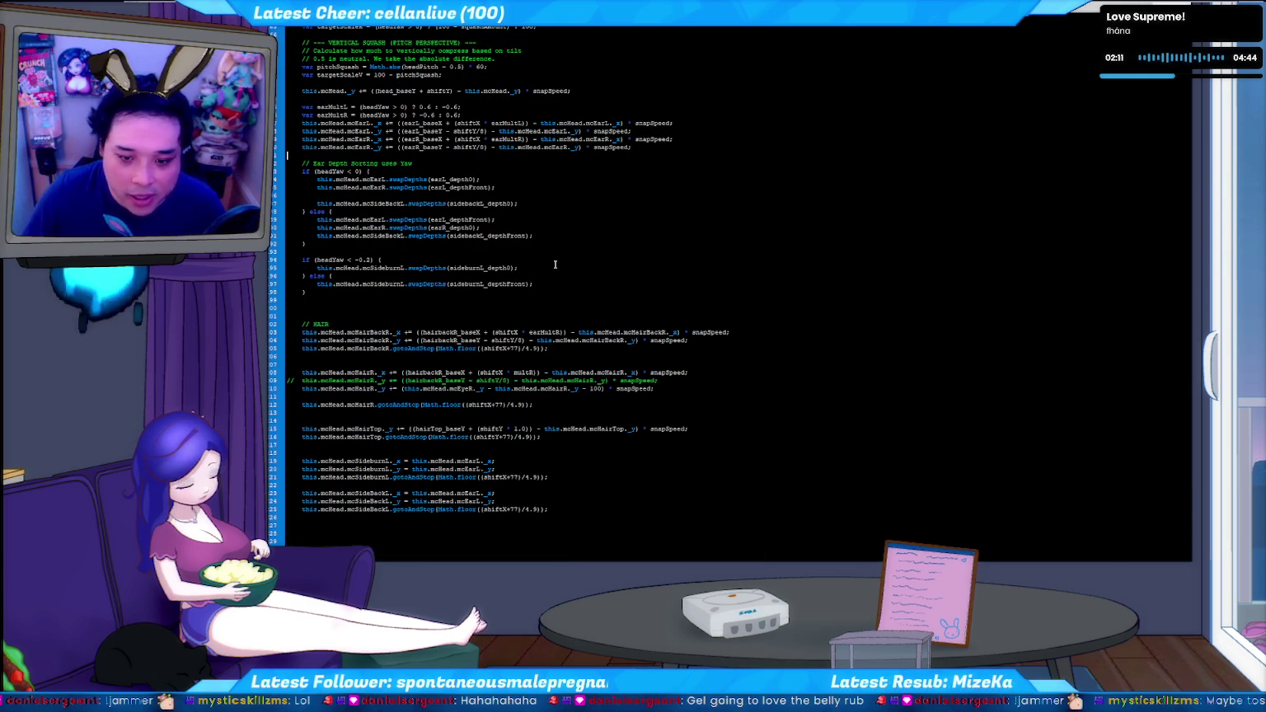
key("Home")
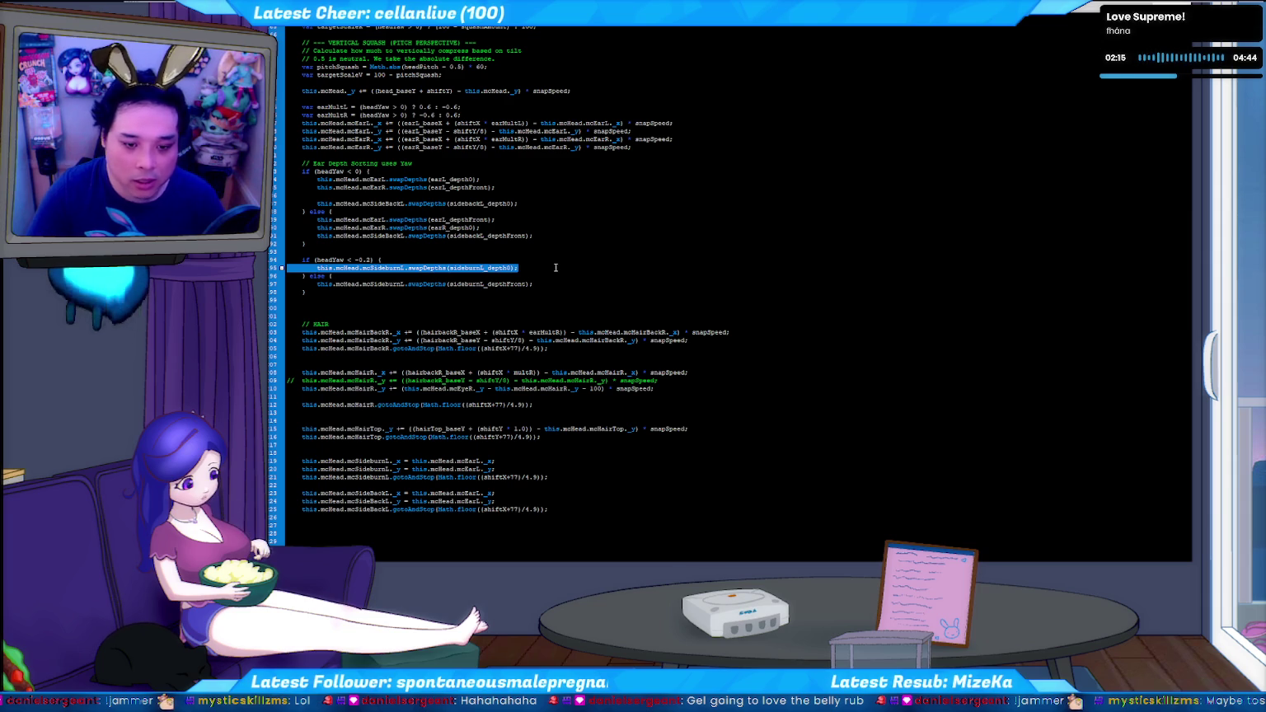
key("ctrl+x")
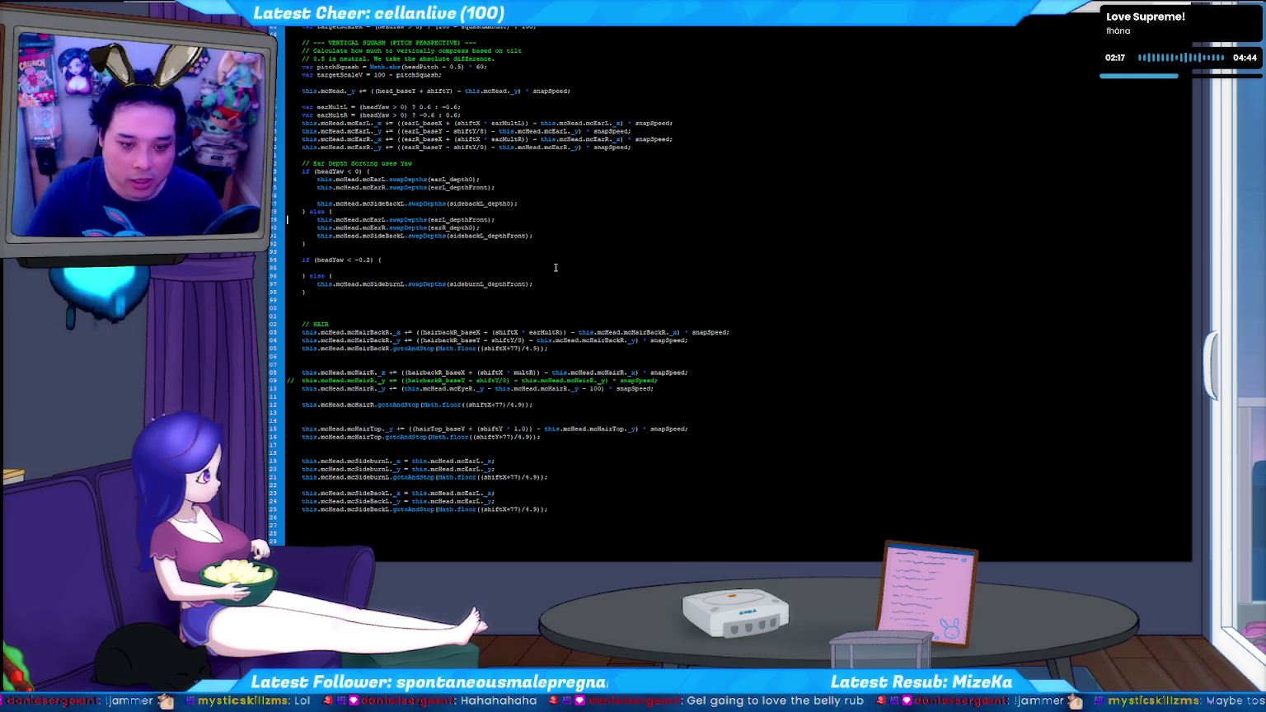
key("Up")
key("Up")
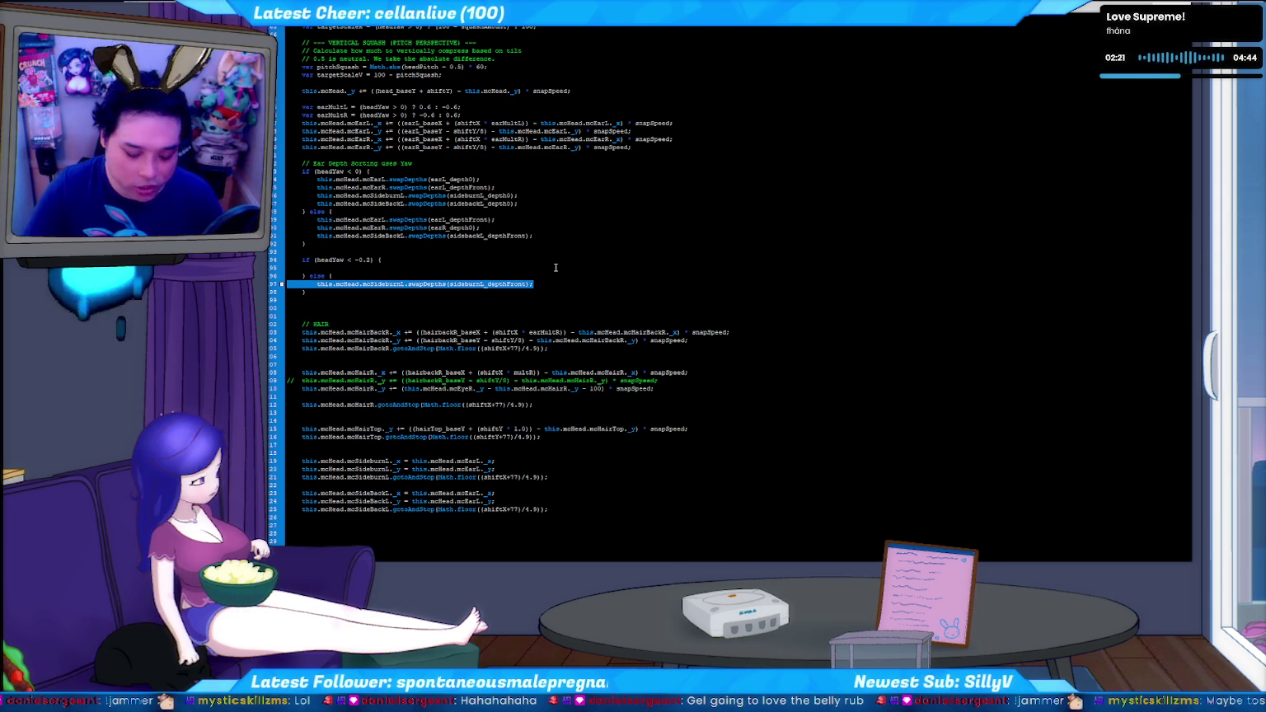
key("ctrl+x")
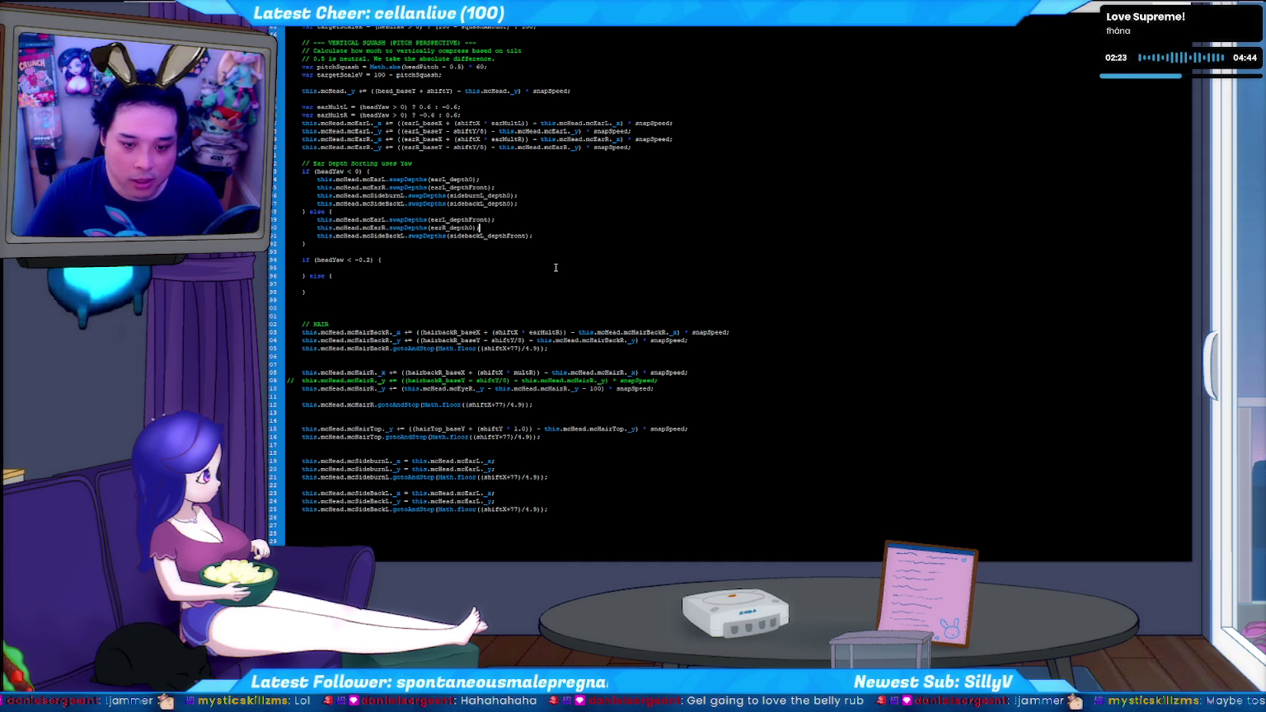
key("Return")
key("Down")
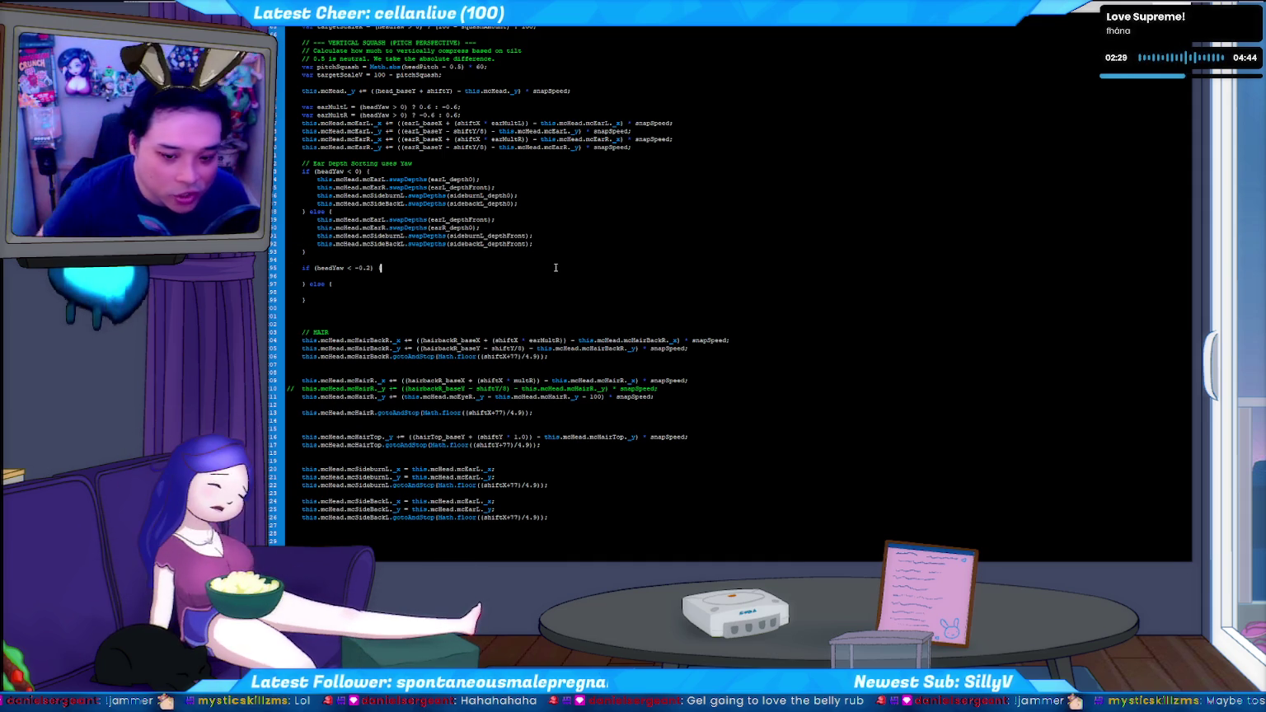
Change the leftover block's threshold from -0.2 to 0.2, leaving its branches empty
key("Left")
key("Left")
key("Left")
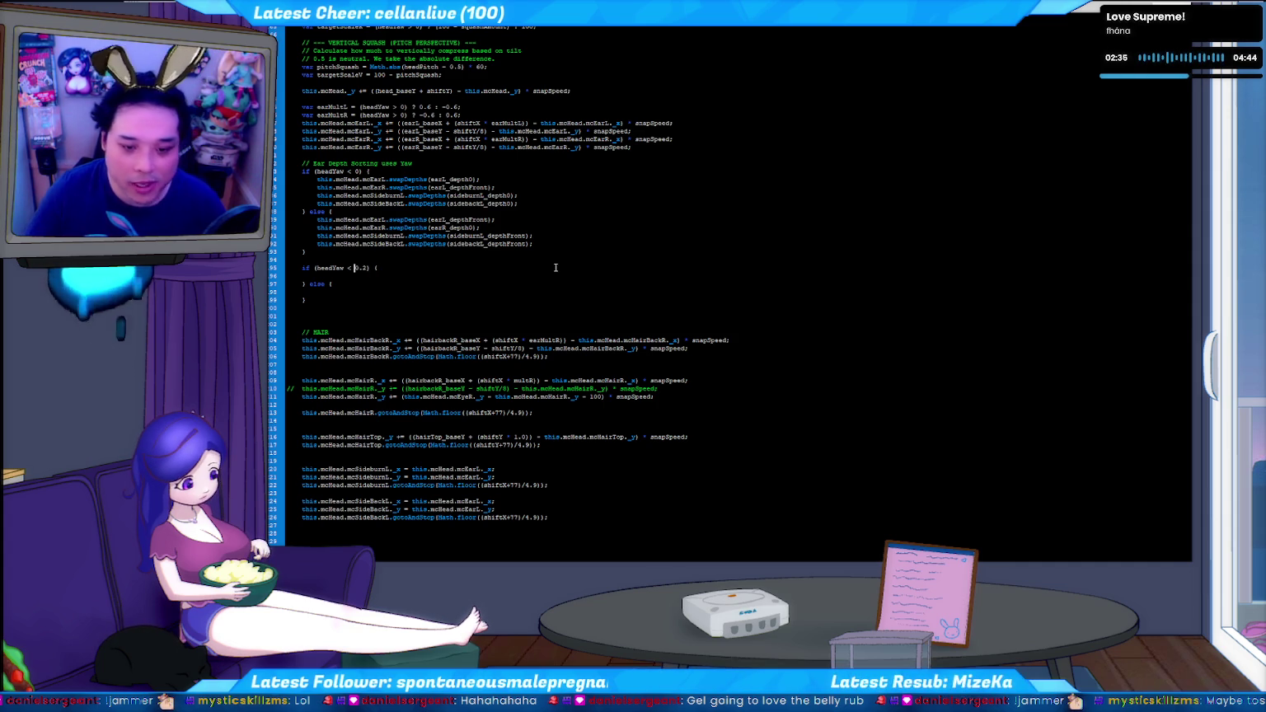
scroll(381, 269, "up", 1)
scroll(296, 340, "up", 2)
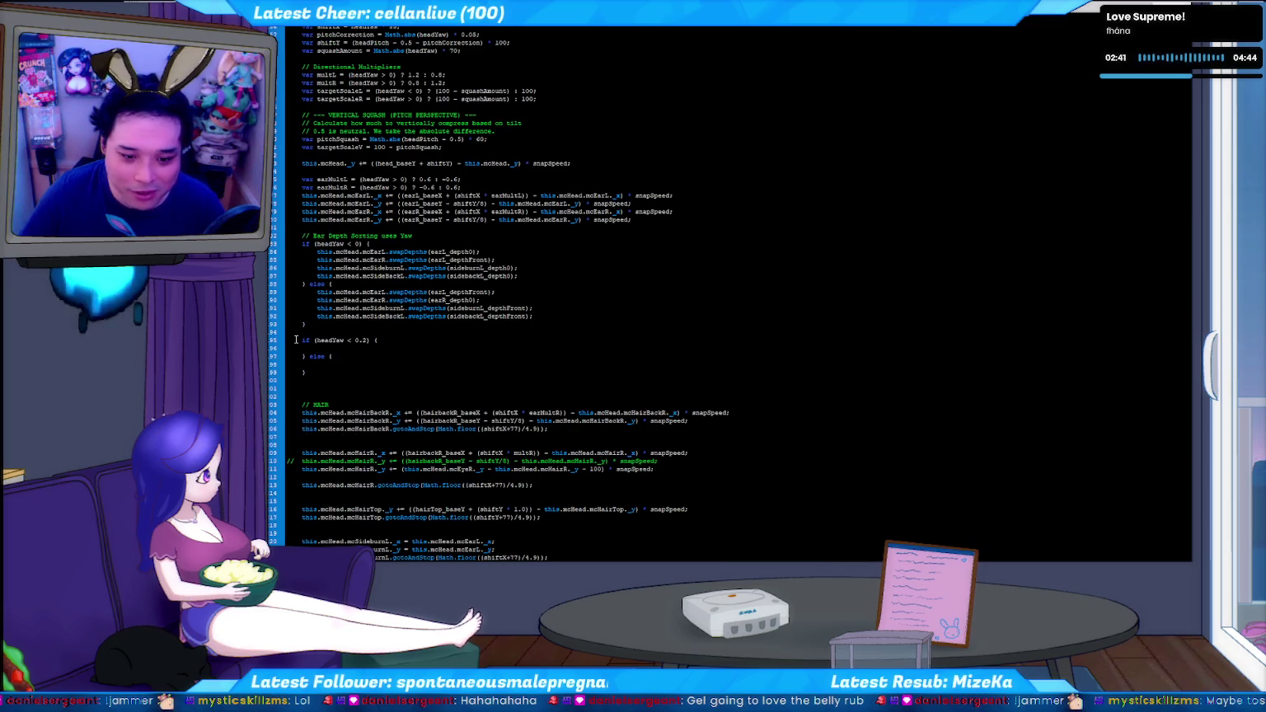
left_click(374, 370)
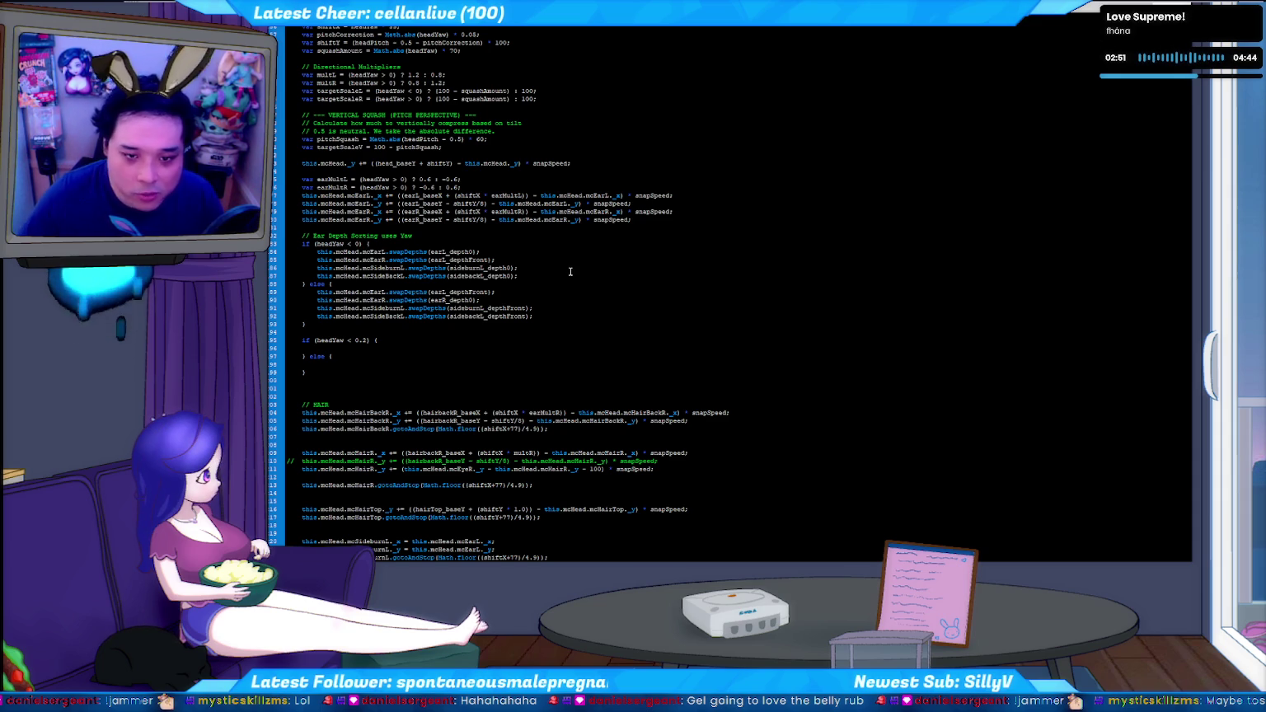
left_click(669, 221)
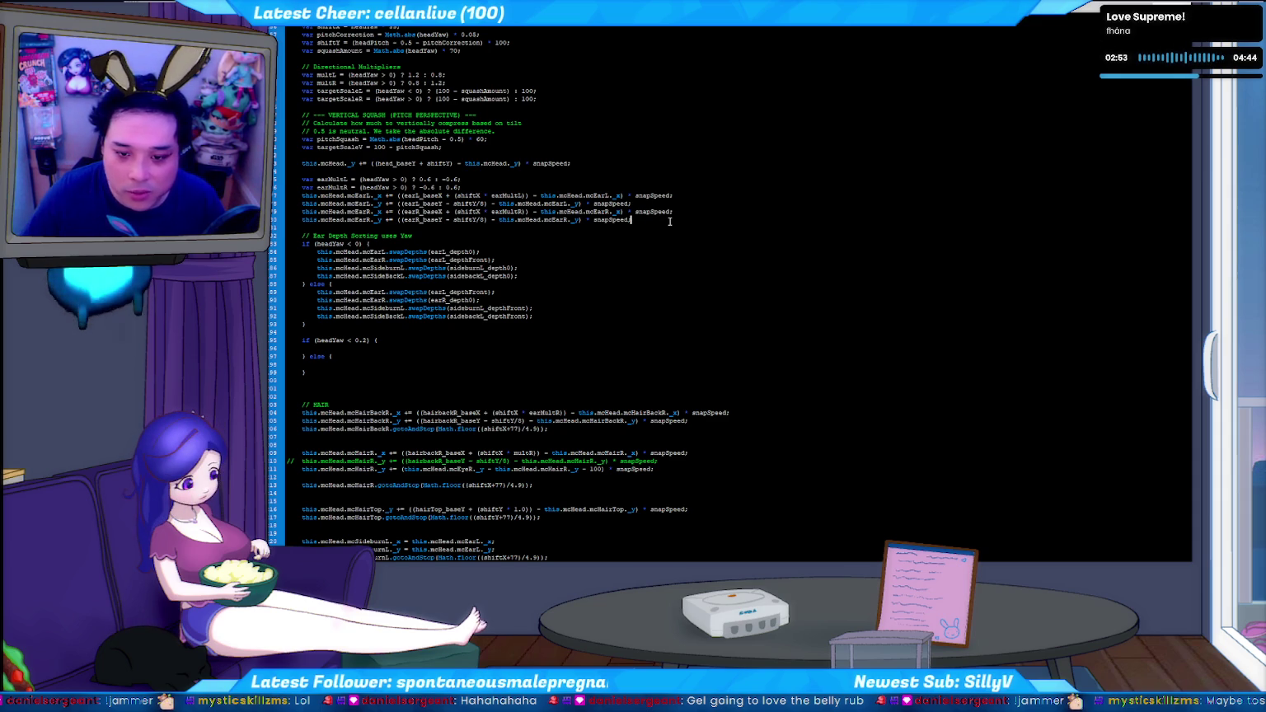
scroll(654, 268, "down", 3)
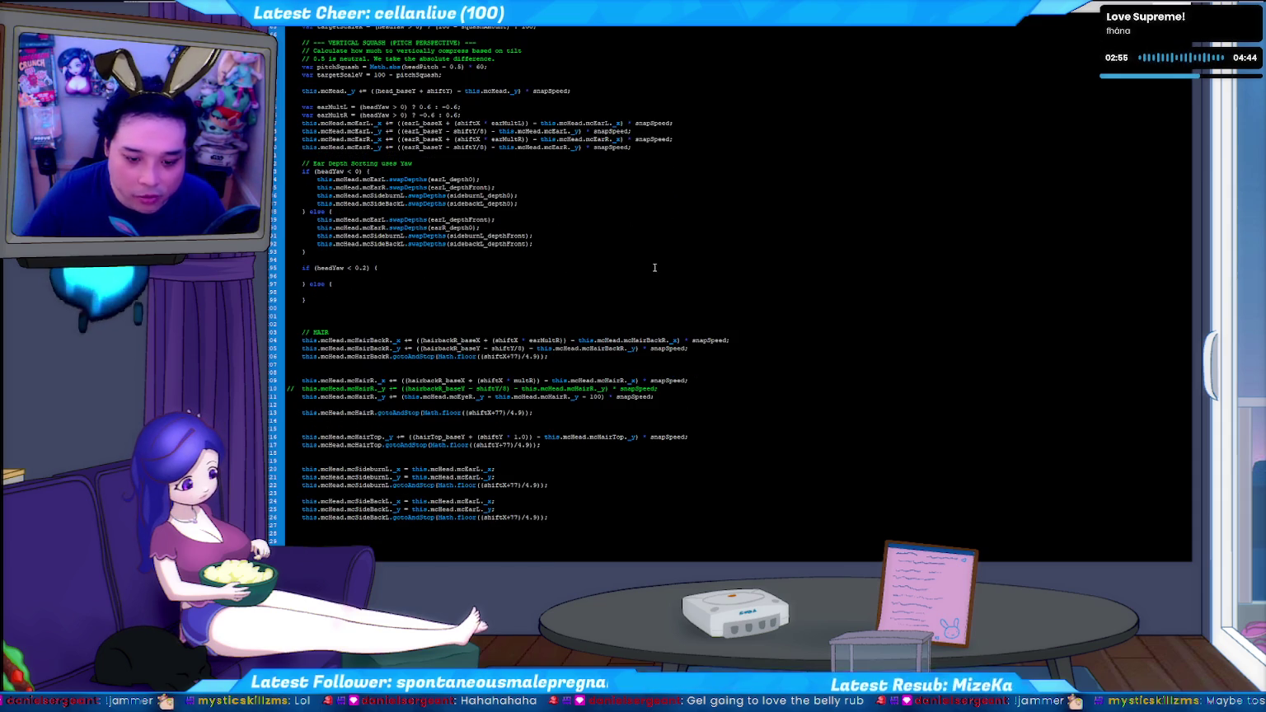
Duplicate the mcSideBackL gotoAndStop line below itself, renamed to mcSideburL, then test the movie
scroll(654, 267, "down", 2)
scroll(528, 421, "down", 2)
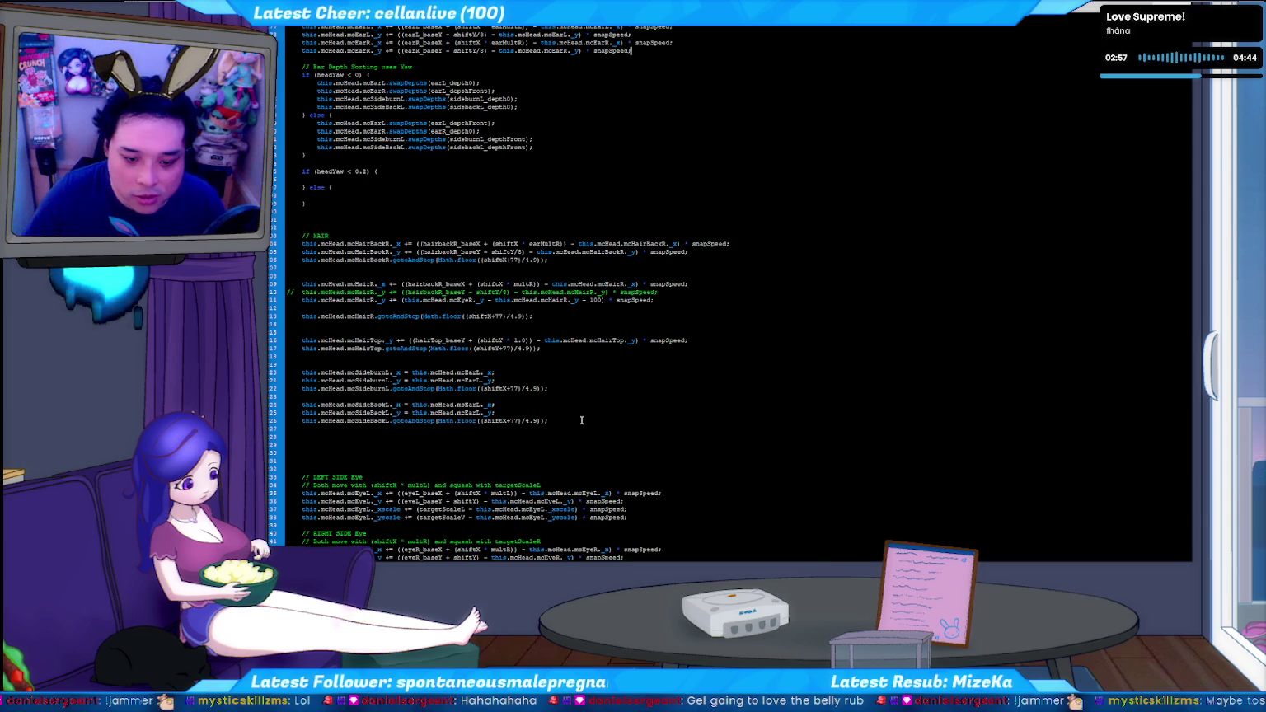
key("shift+Home")
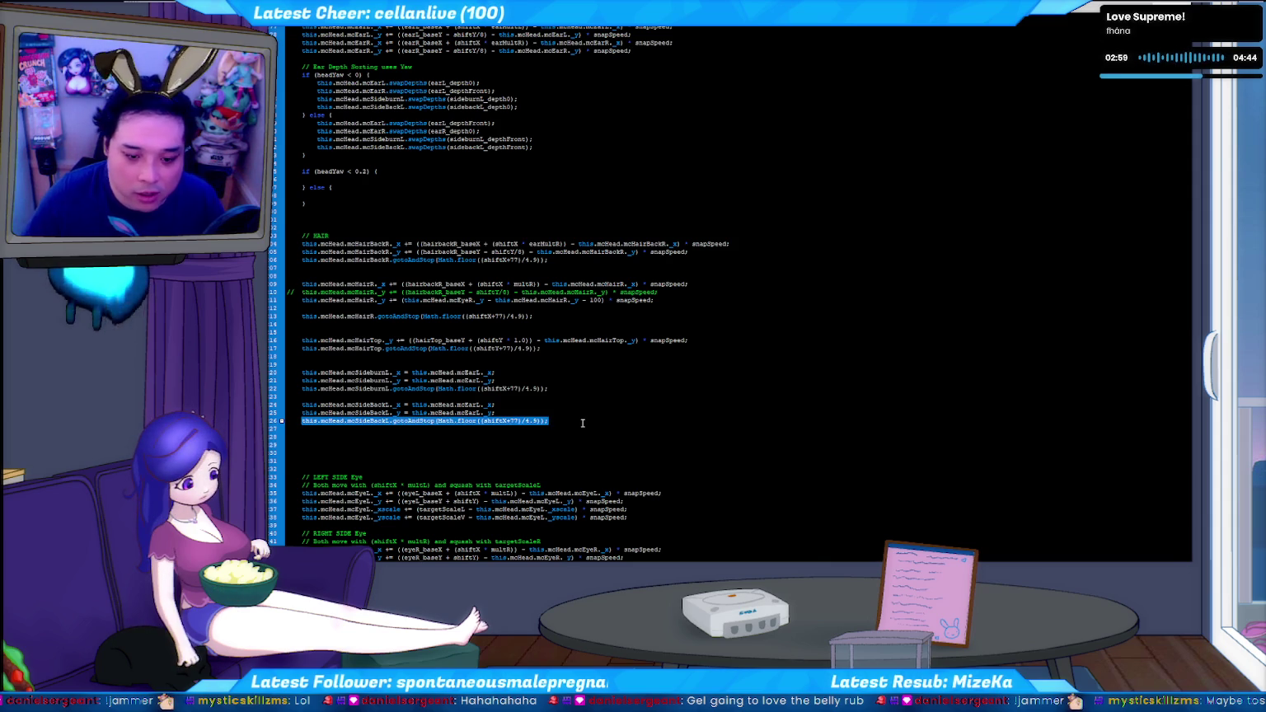
left_click(552, 424)
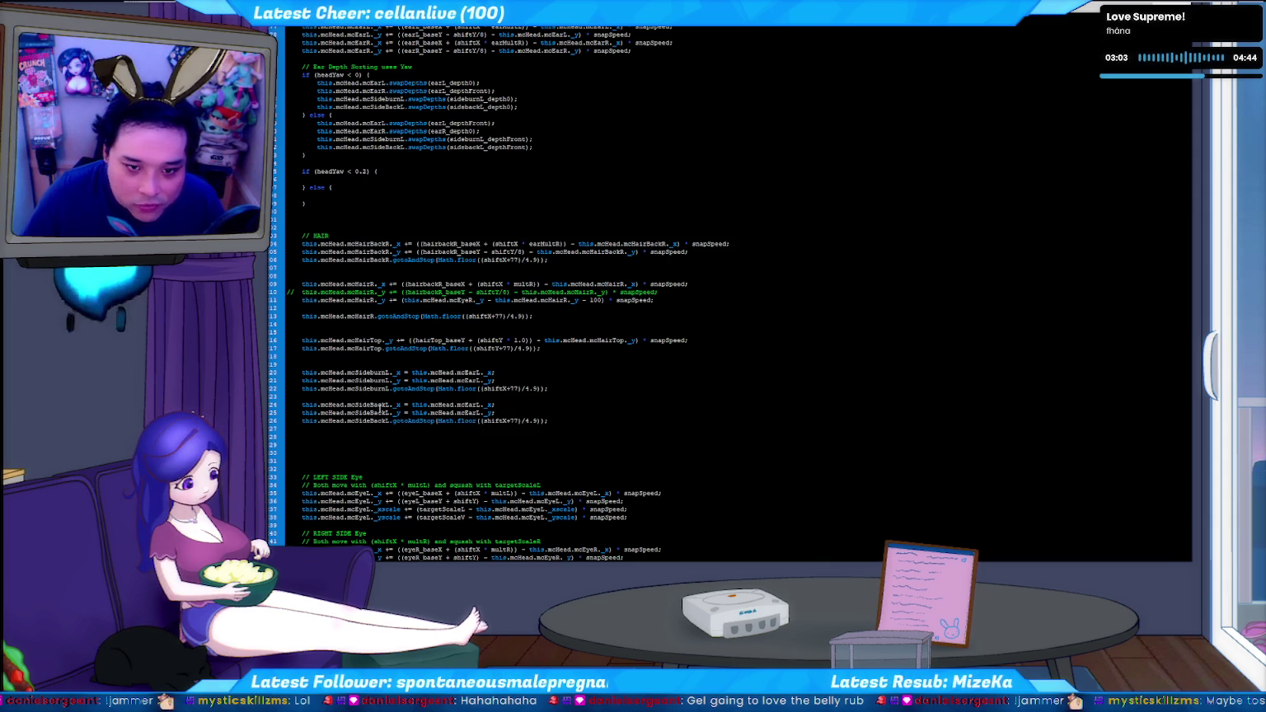
scroll(391, 412, "down", 1)
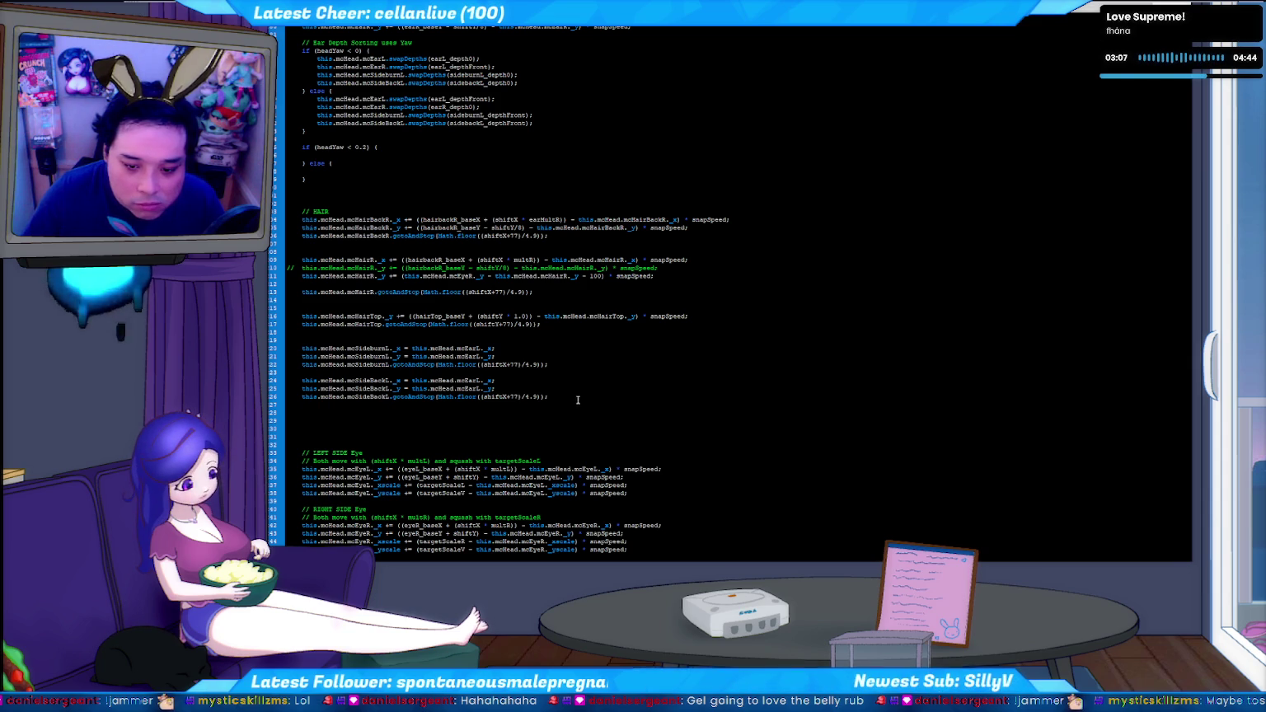
key("Return")
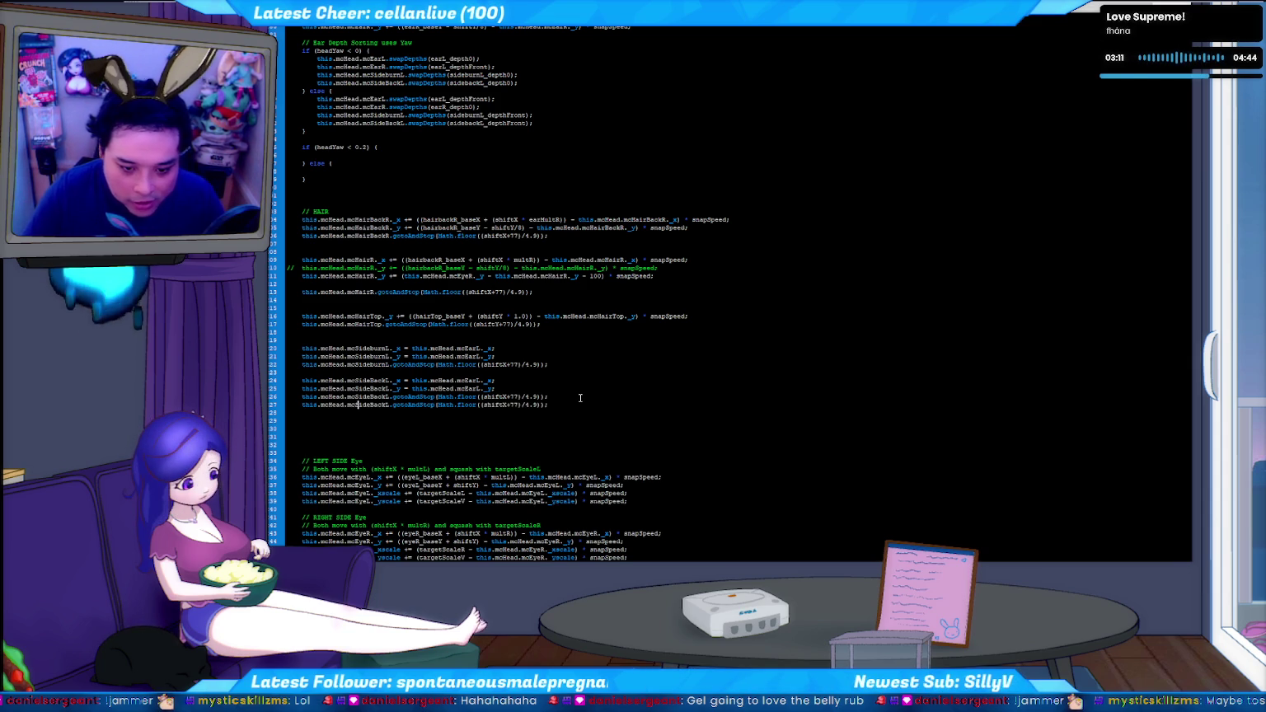
key("BackSpace")
key("BackSpace")
type("SideburL")
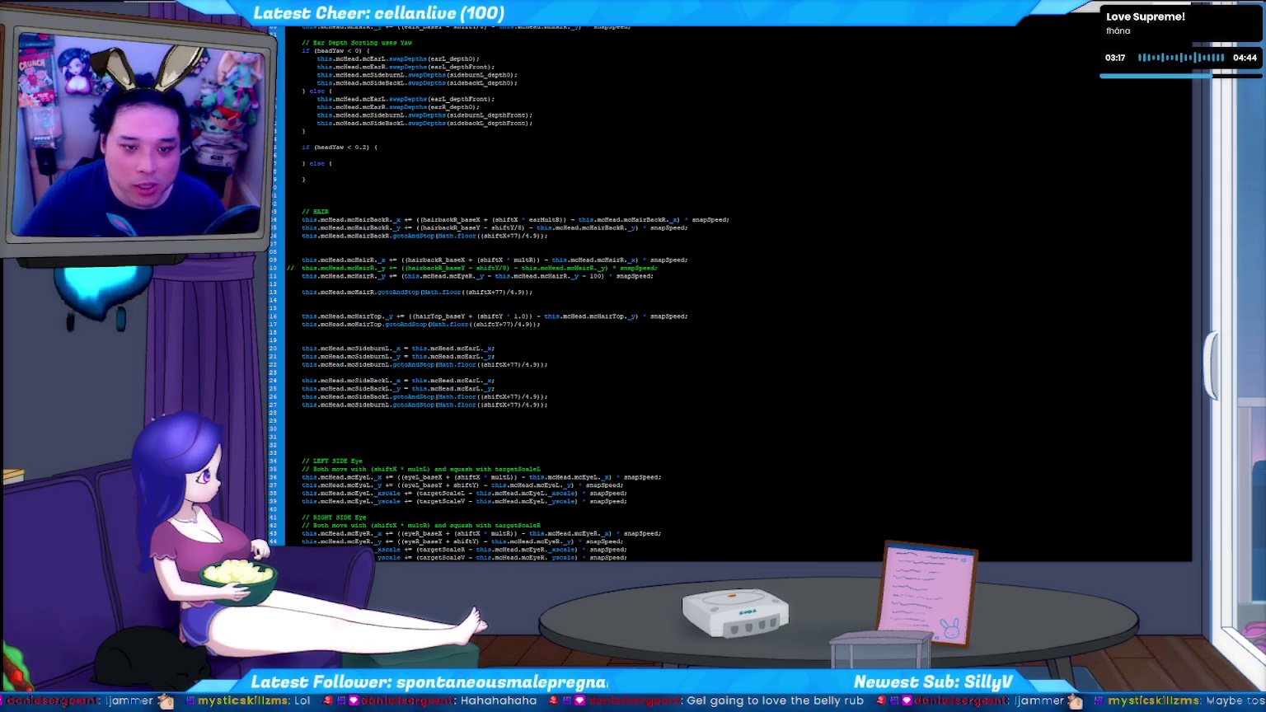
key("F9")
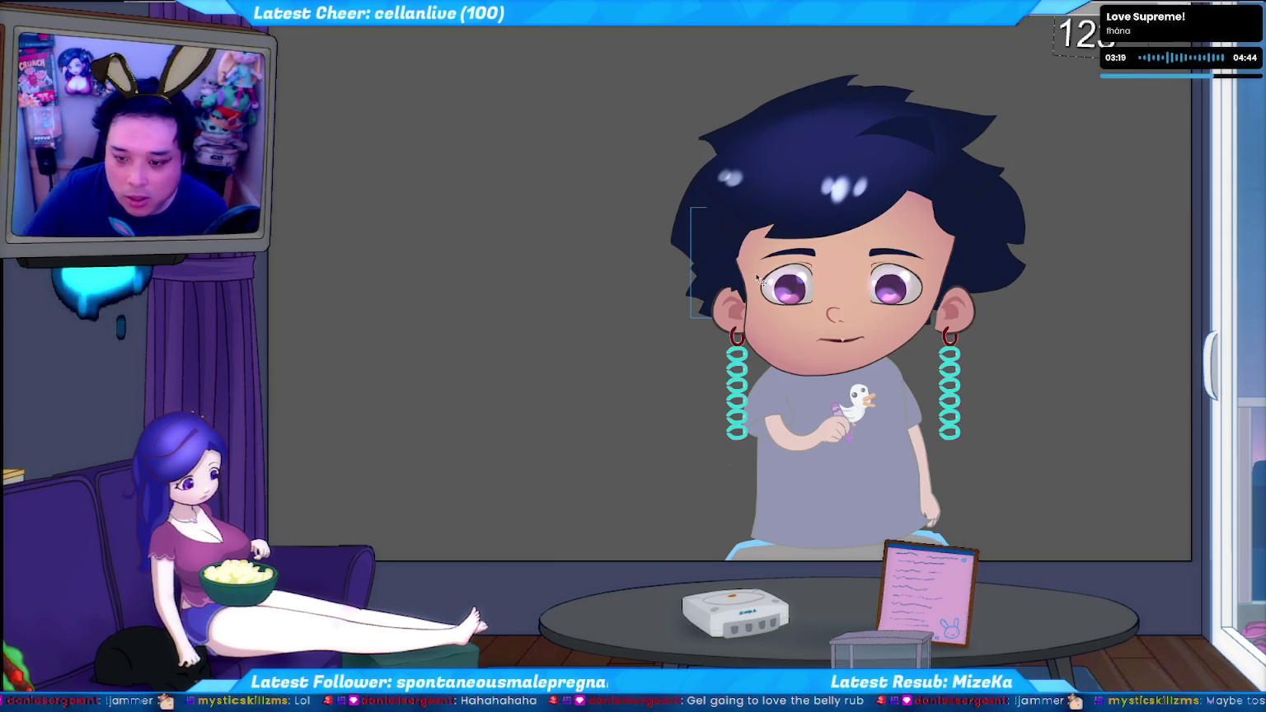
Inside the left ear symbol, rotate the dark sideburn strand to hang in front of the ear
double_click(739, 294)
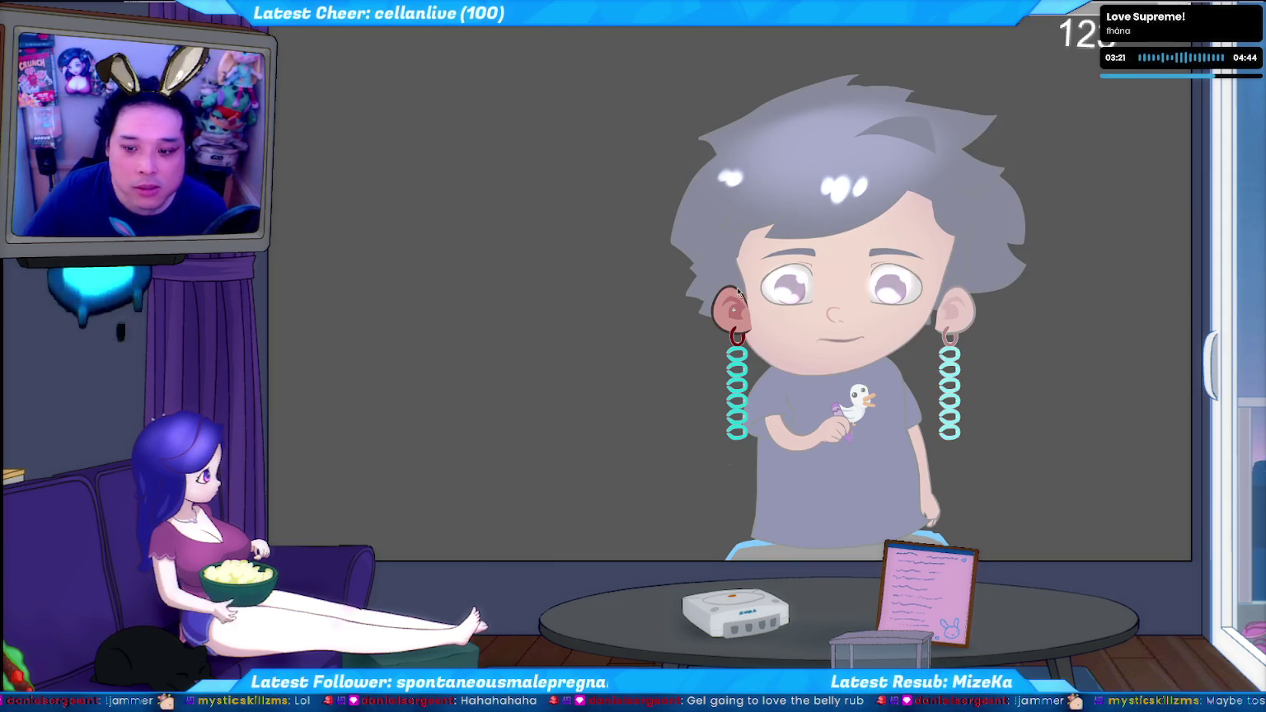
double_click(735, 272)
double_click(732, 247)
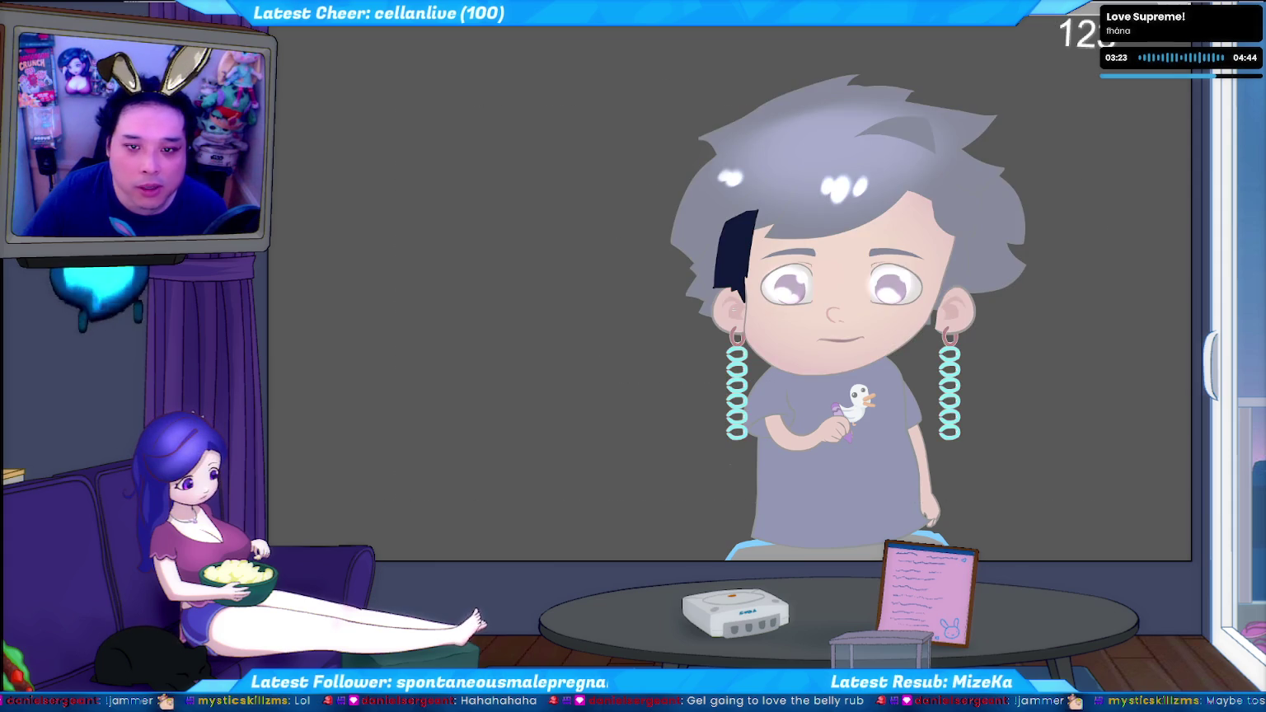
left_click_drag(717, 216, 775, 210)
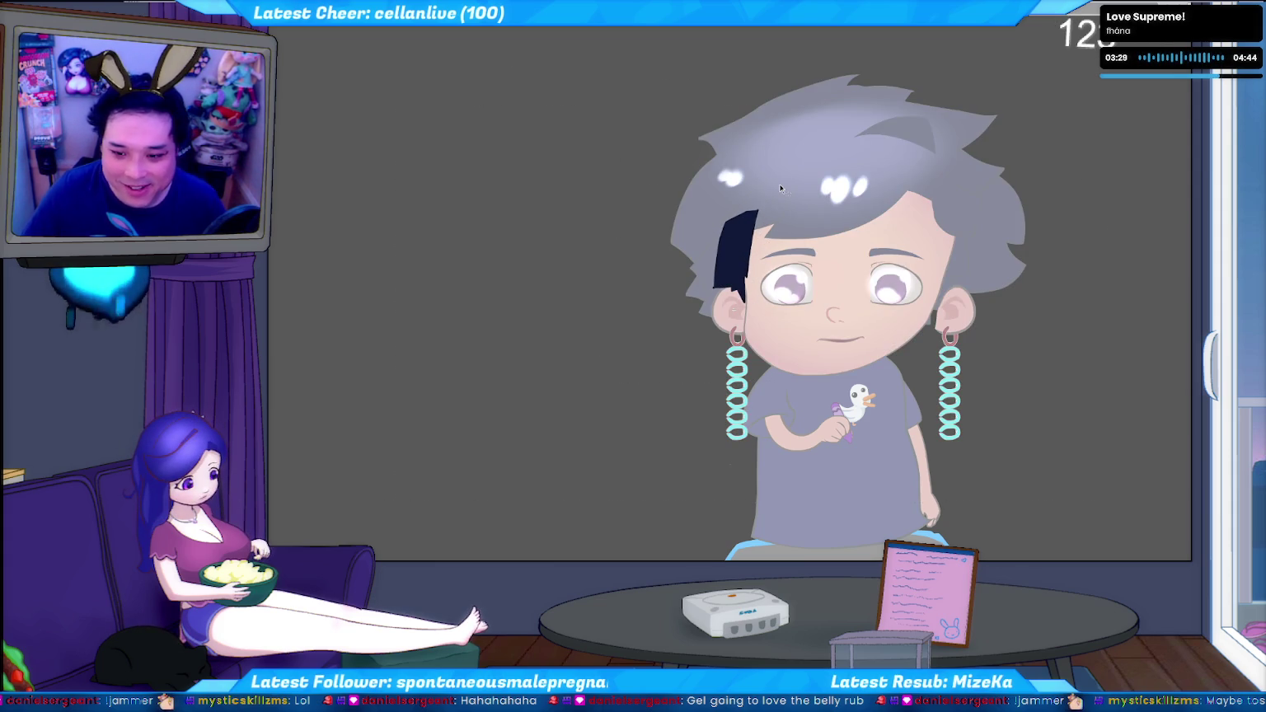
key("ctrl+a")
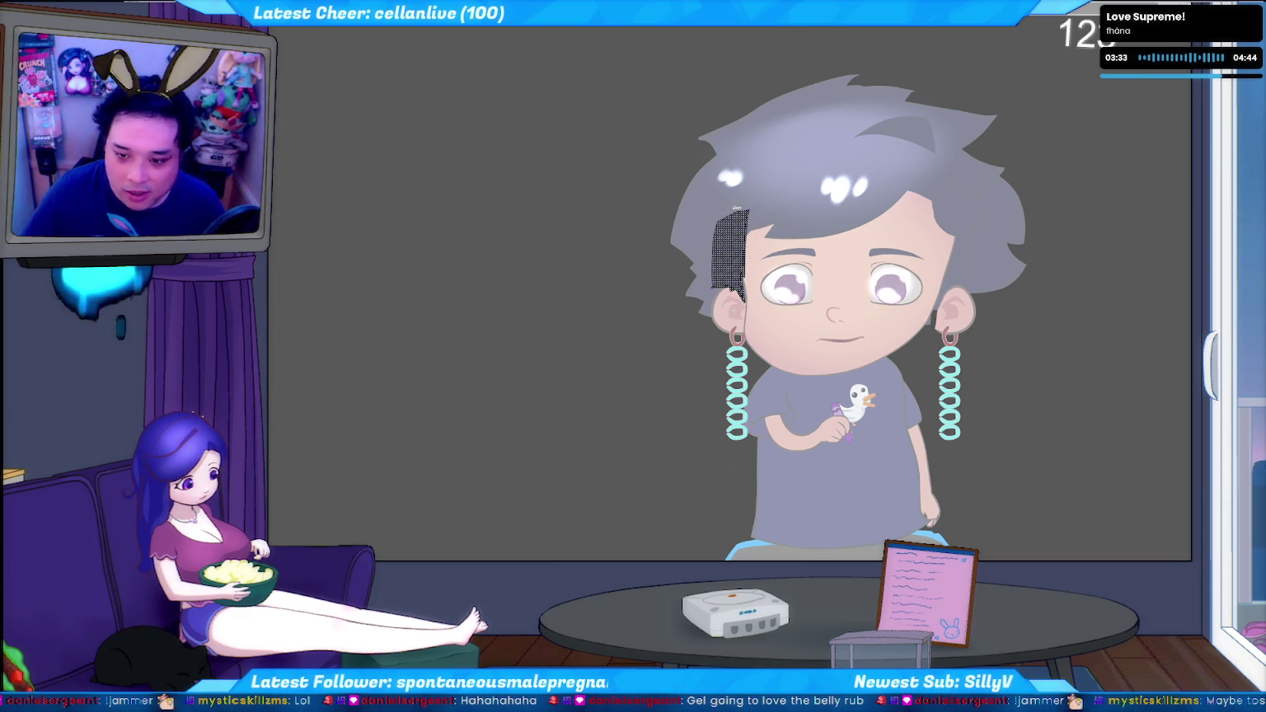
key("ctrl+shift+a")
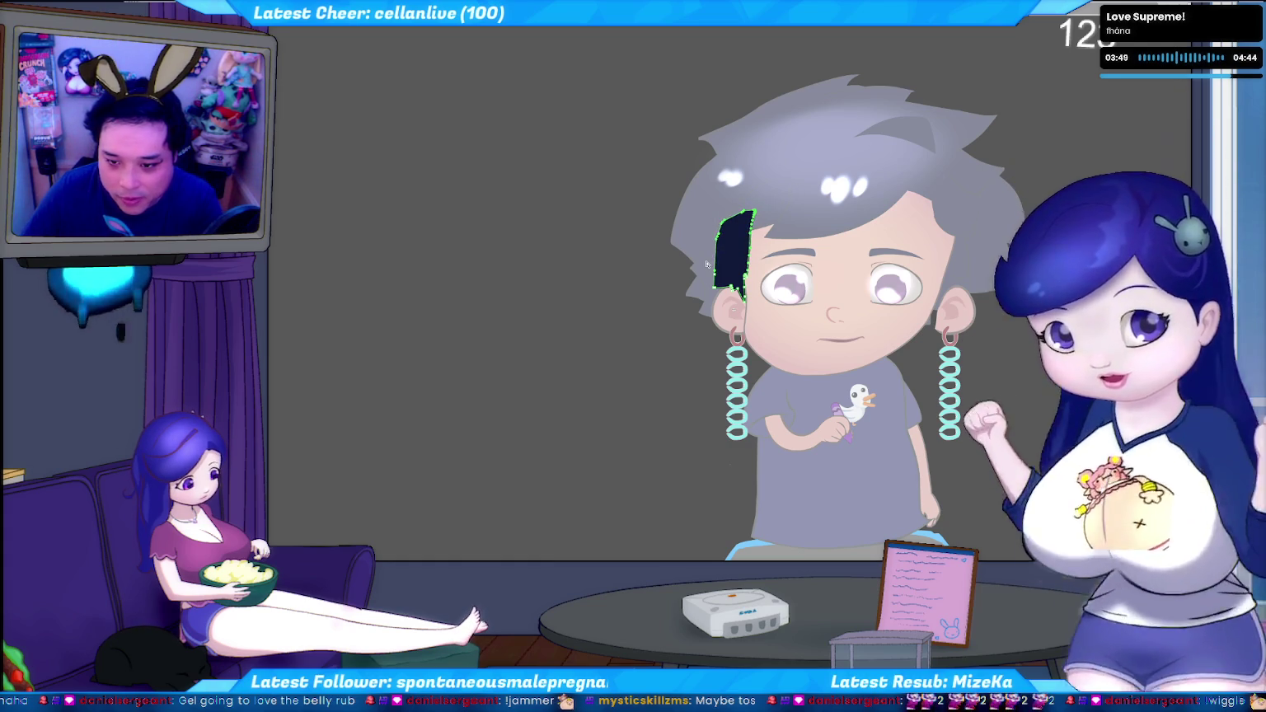
left_click_drag(779, 183, 684, 247)
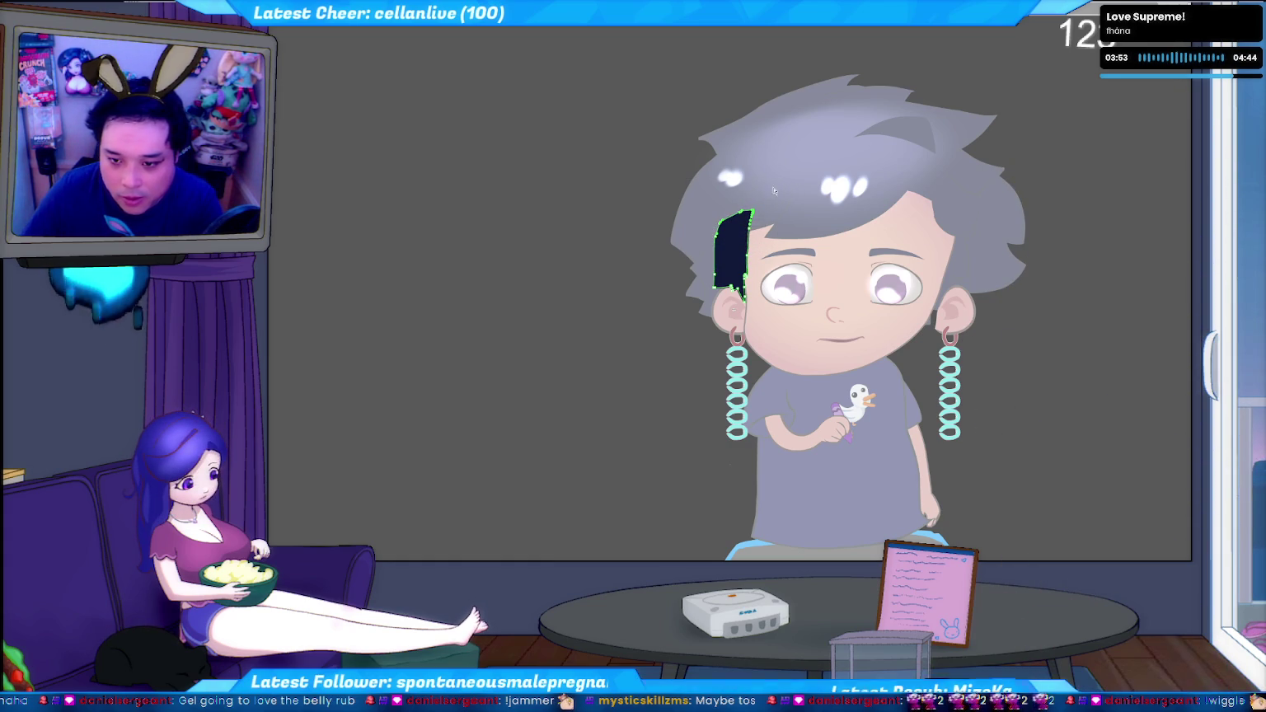
left_click(789, 254)
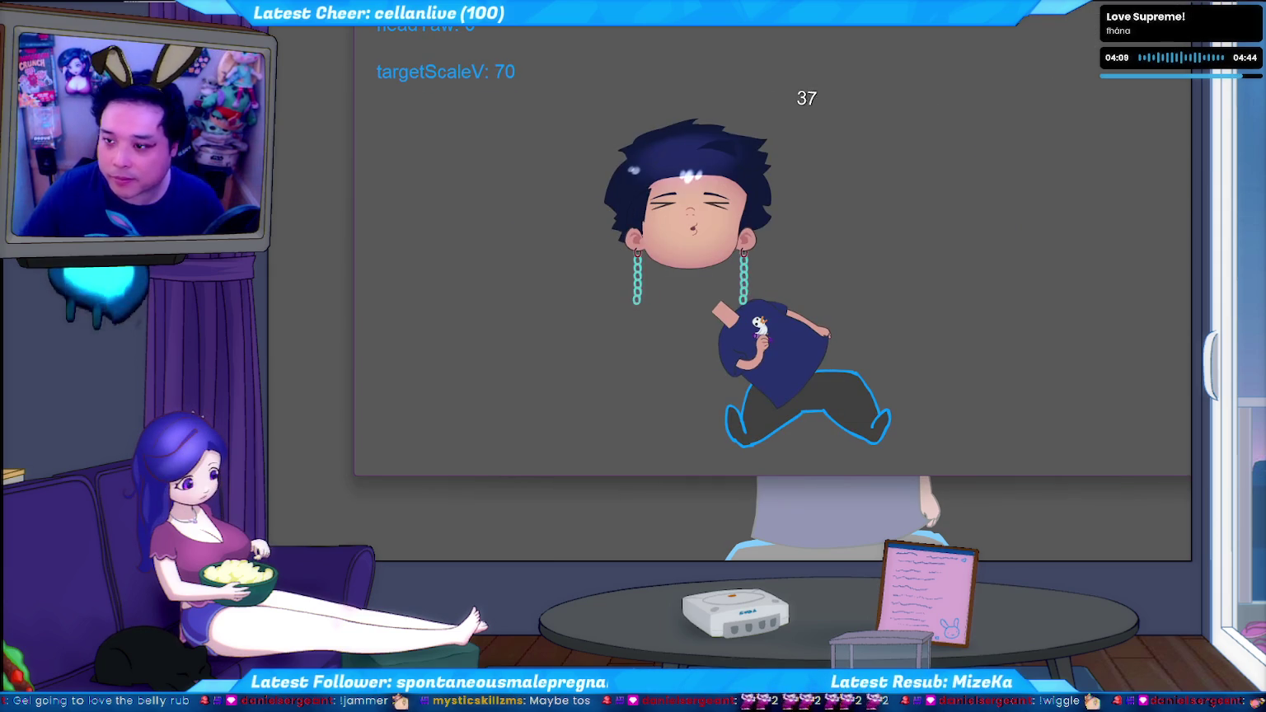
Run getuber test.bat from the overlay folder, allow its network access, then return to Animate
key("alt+Tab")
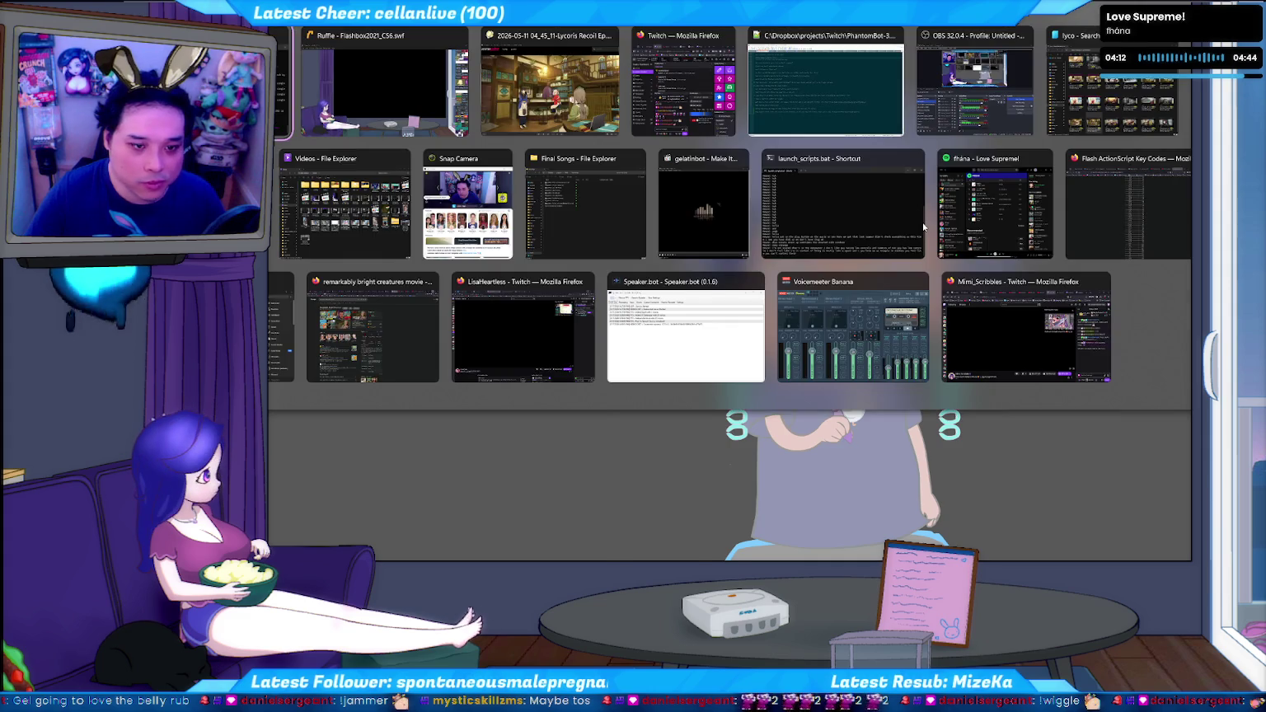
left_click(923, 227)
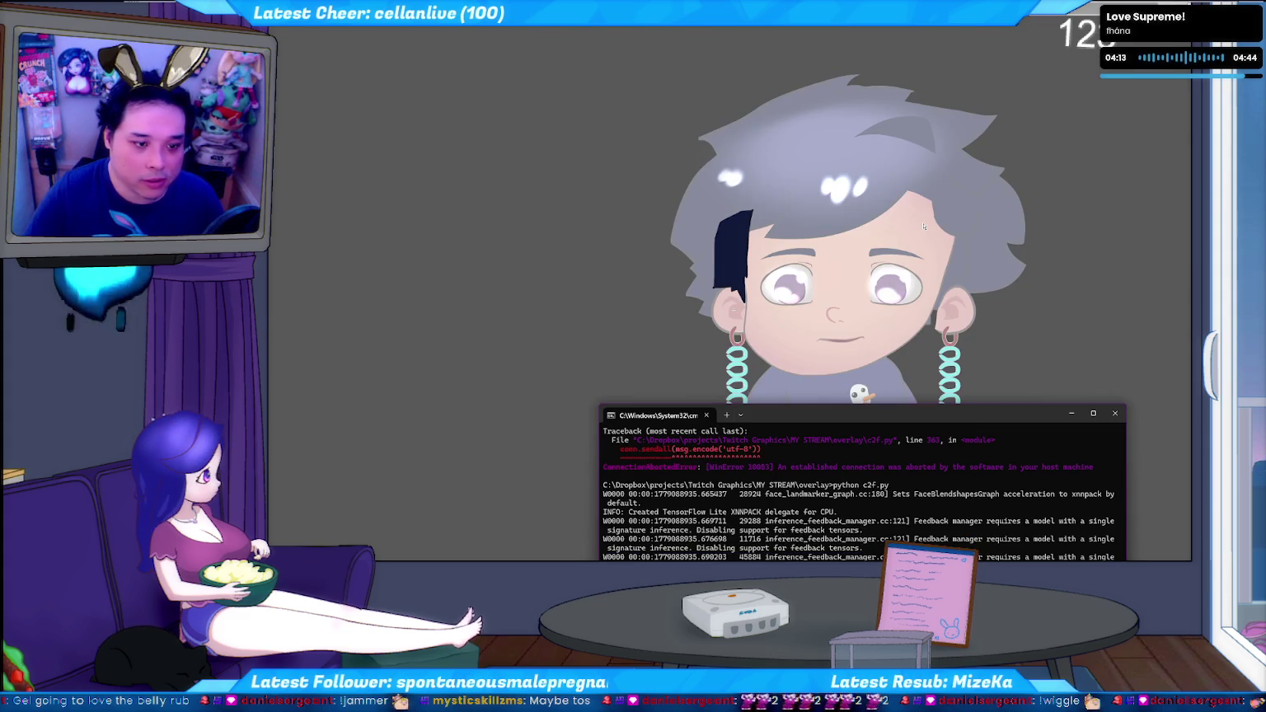
key("alt+Tab")
key("Return")
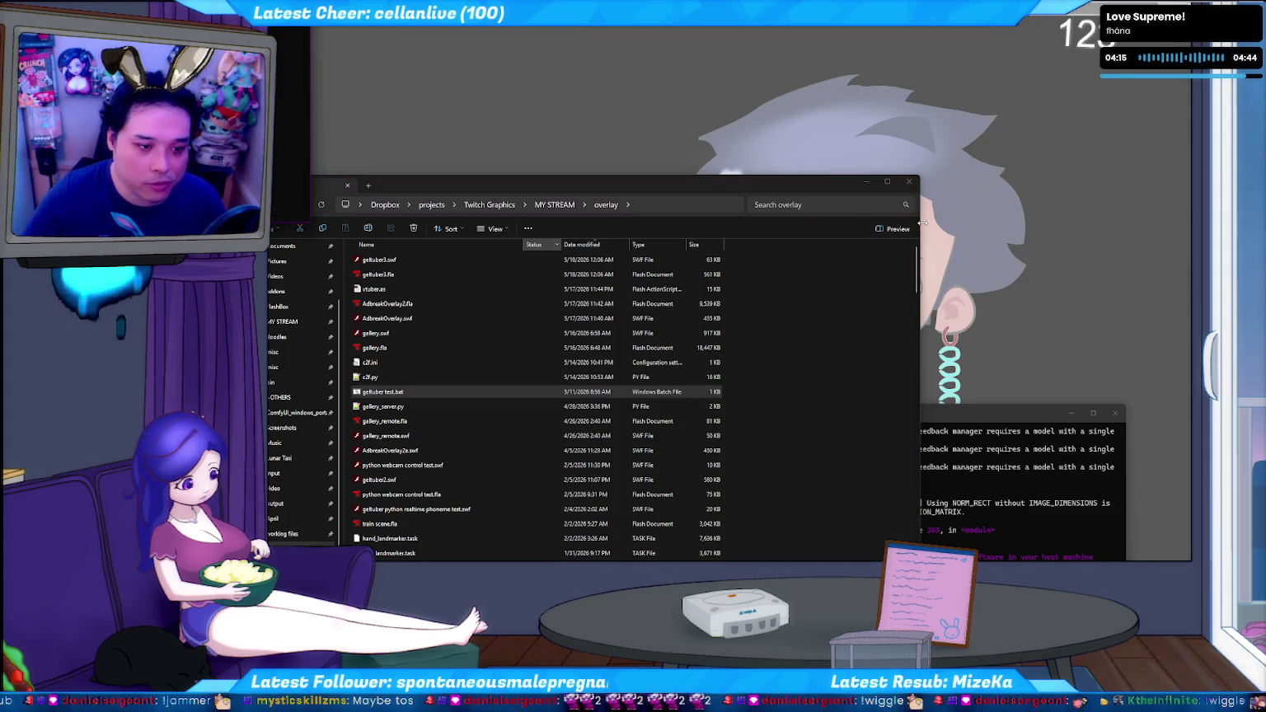
left_click(323, 243)
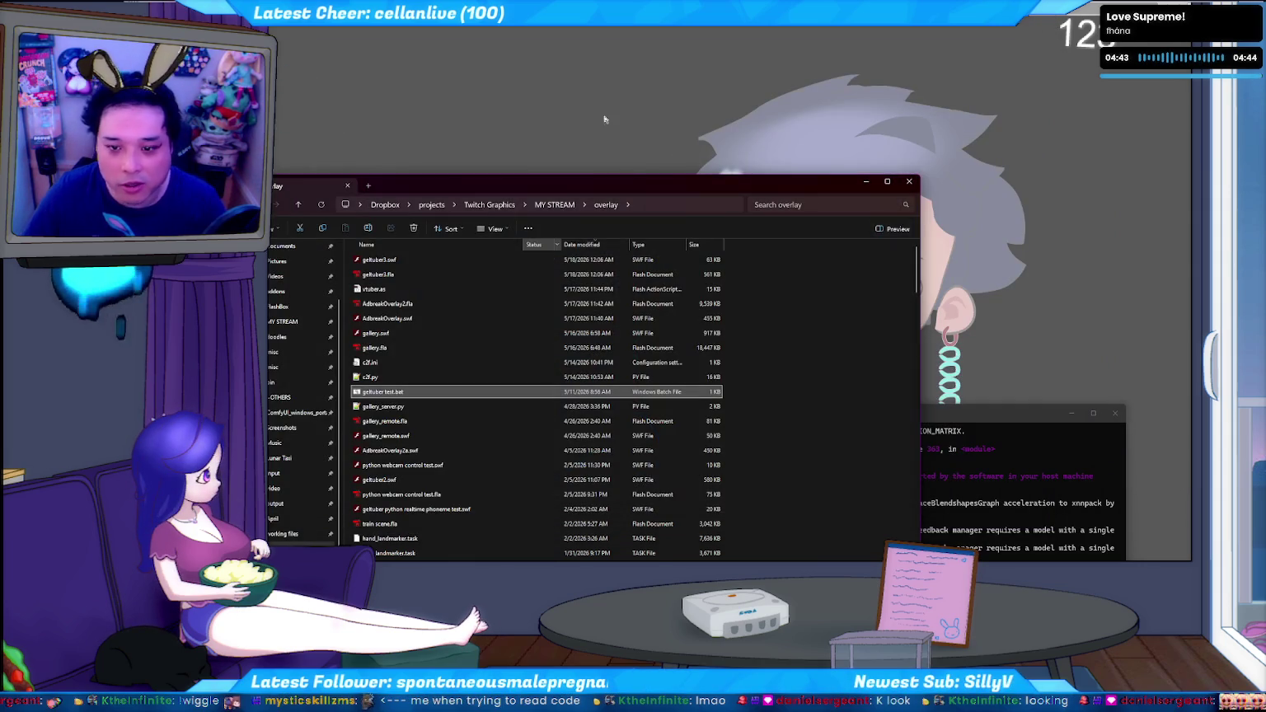
left_click(604, 119)
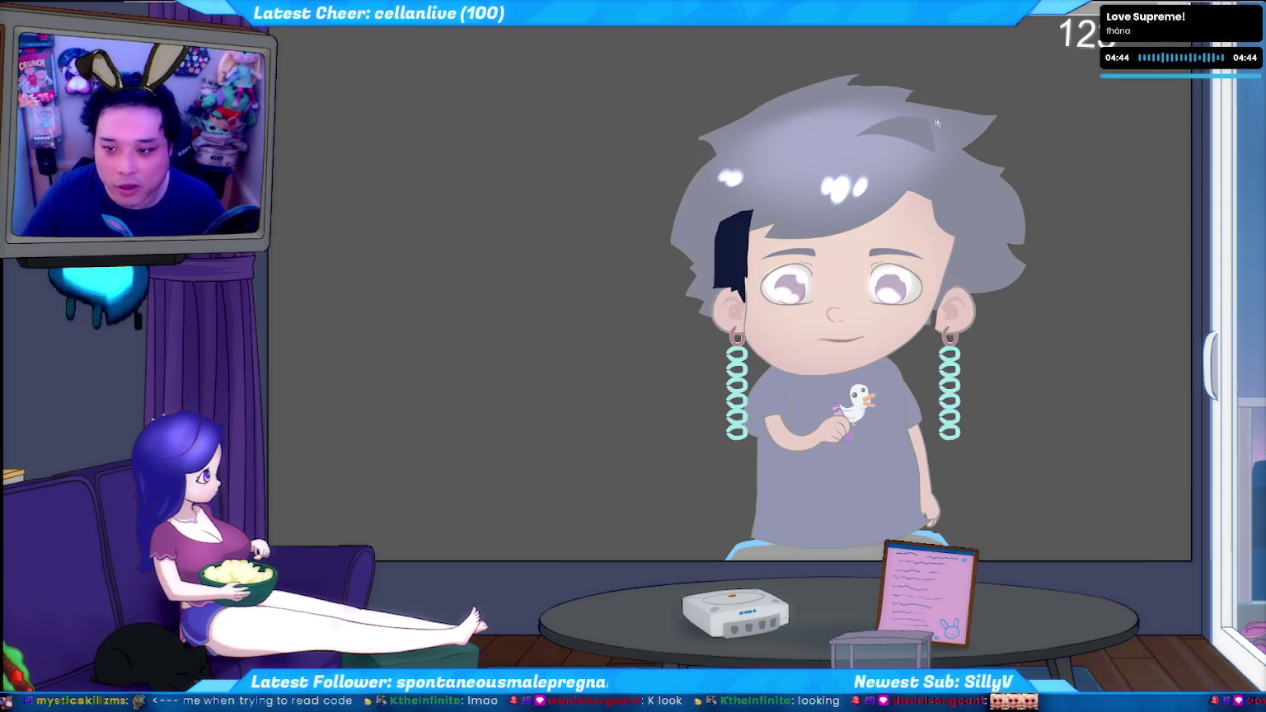
Exit the sideburn symbol to the head and select the dark front hair shape
left_click(990, 125)
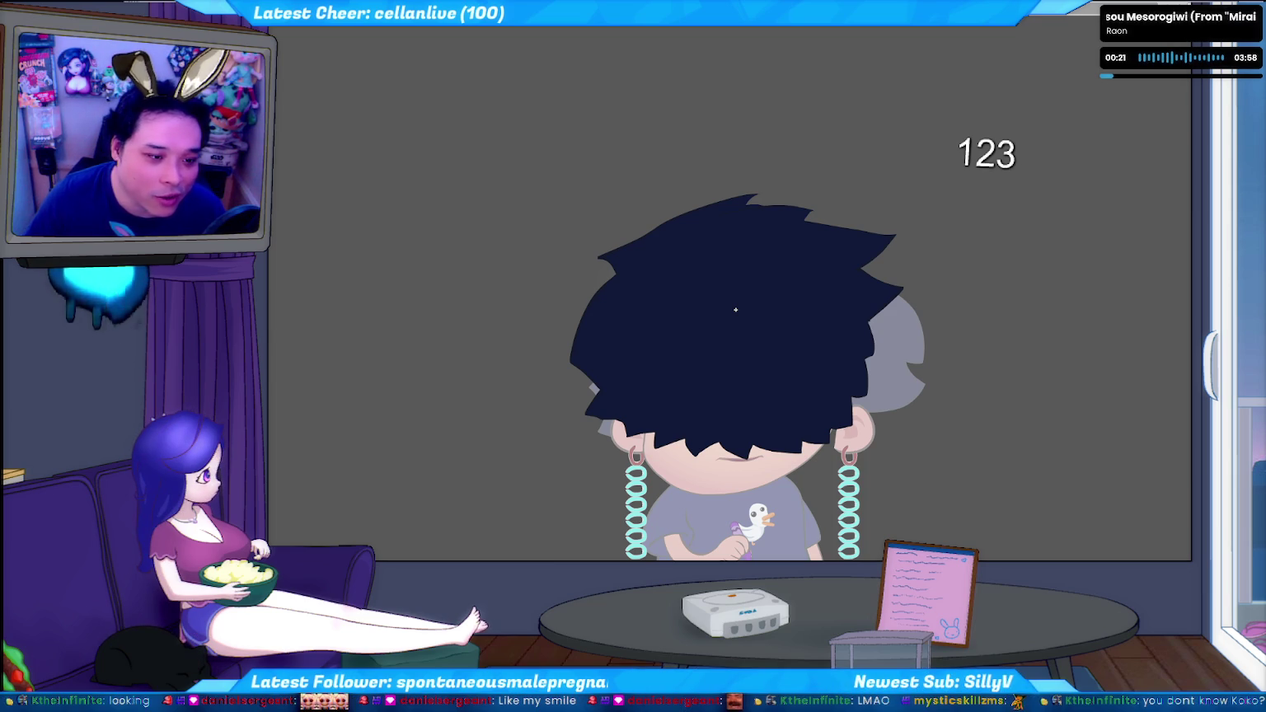
left_click(736, 309)
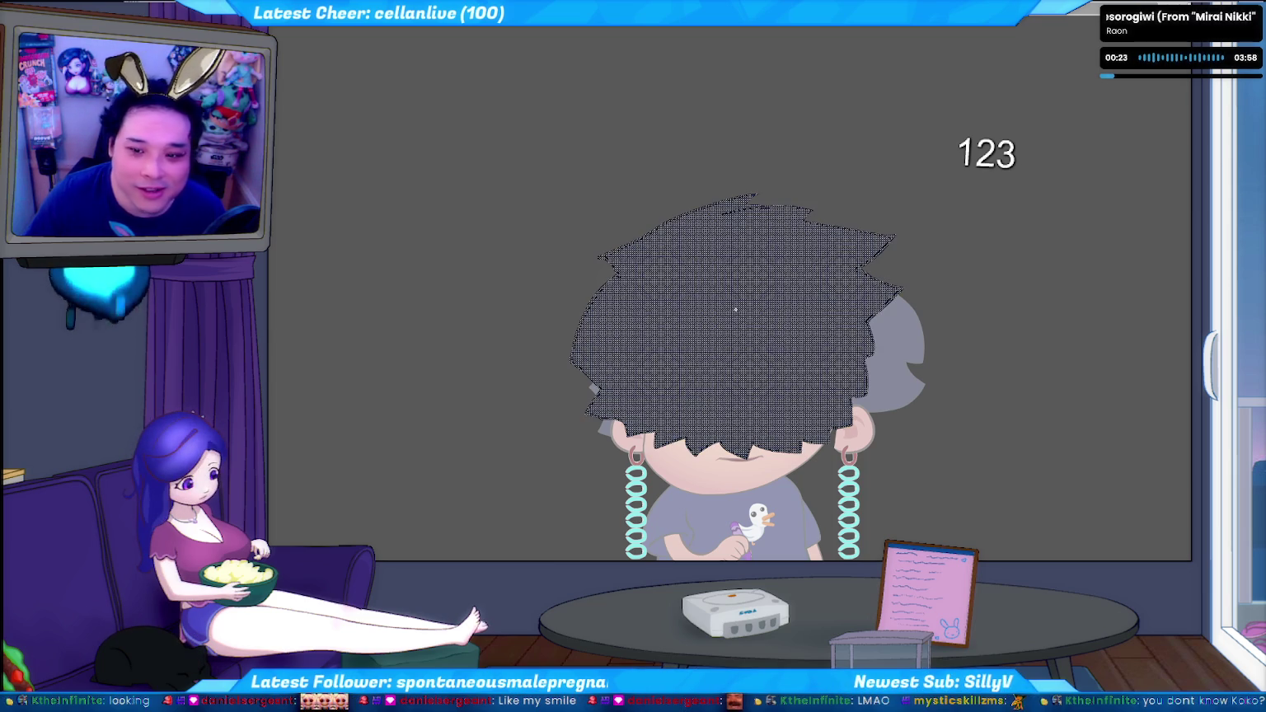
left_click(735, 309)
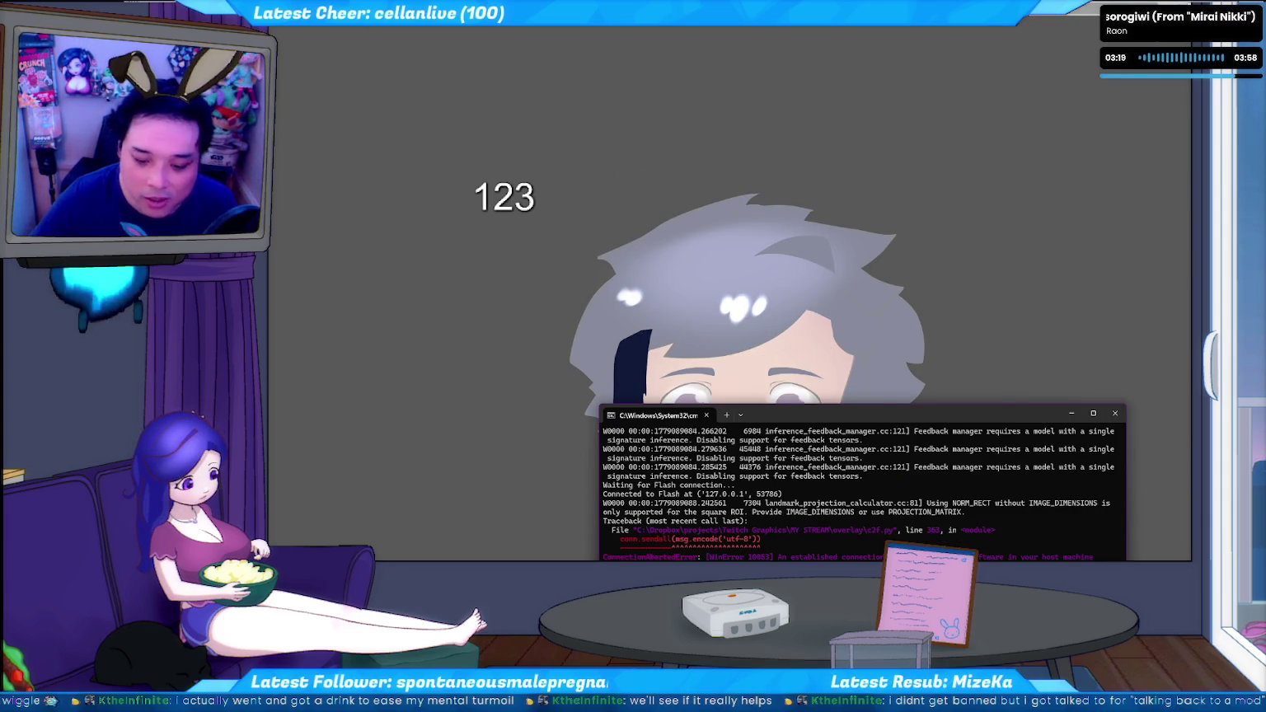
Relaunch getuber test.bat from the overlay folder to run the updated chibi avatar
key("alt+Tab")
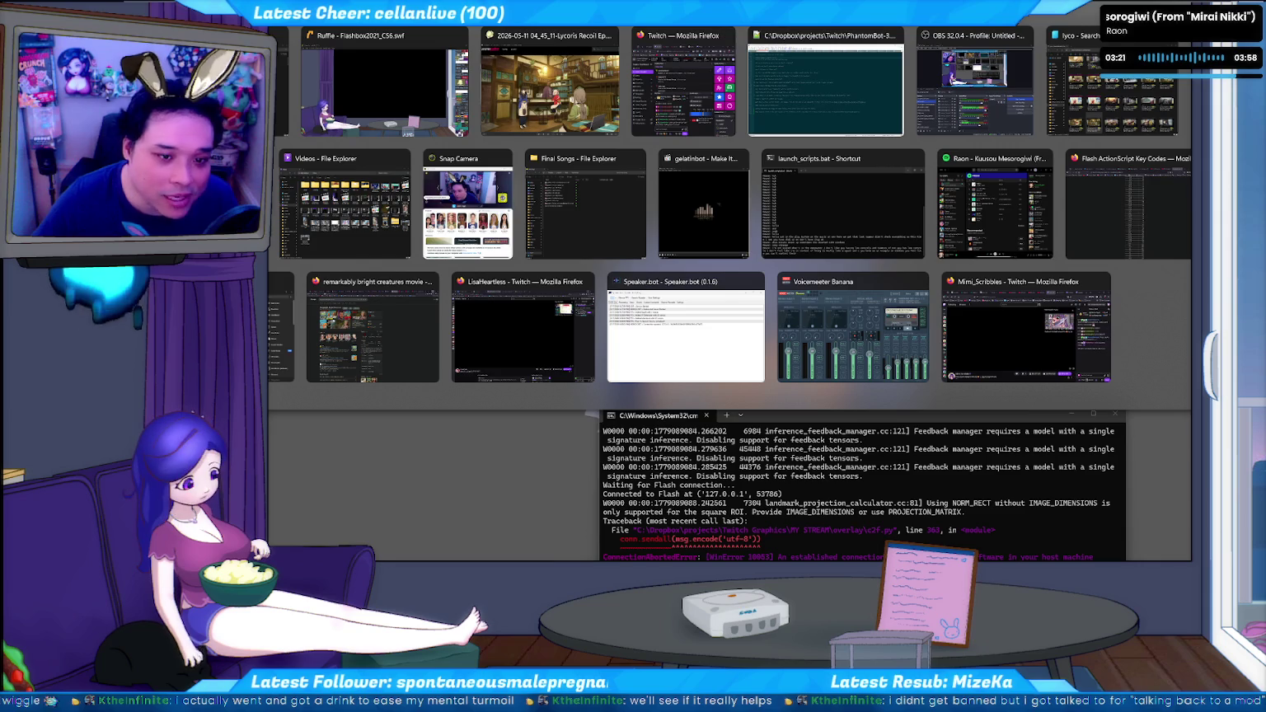
key("alt+Tab")
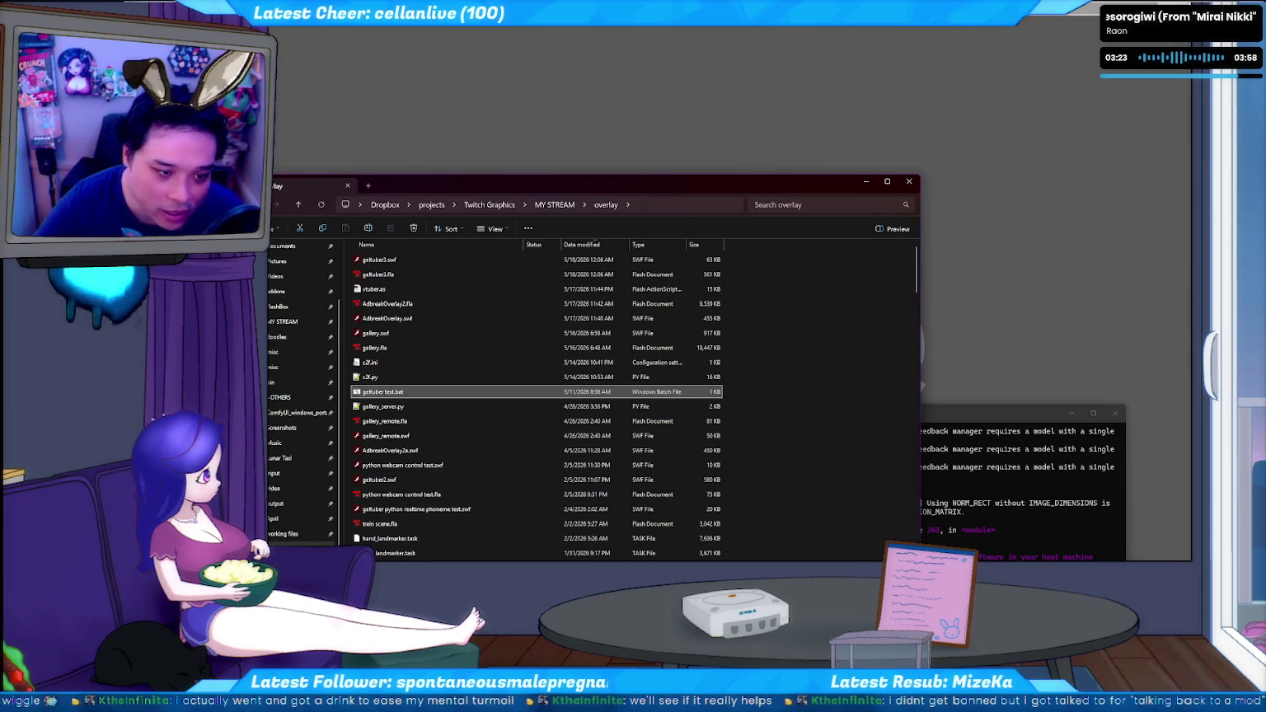
key("Return")
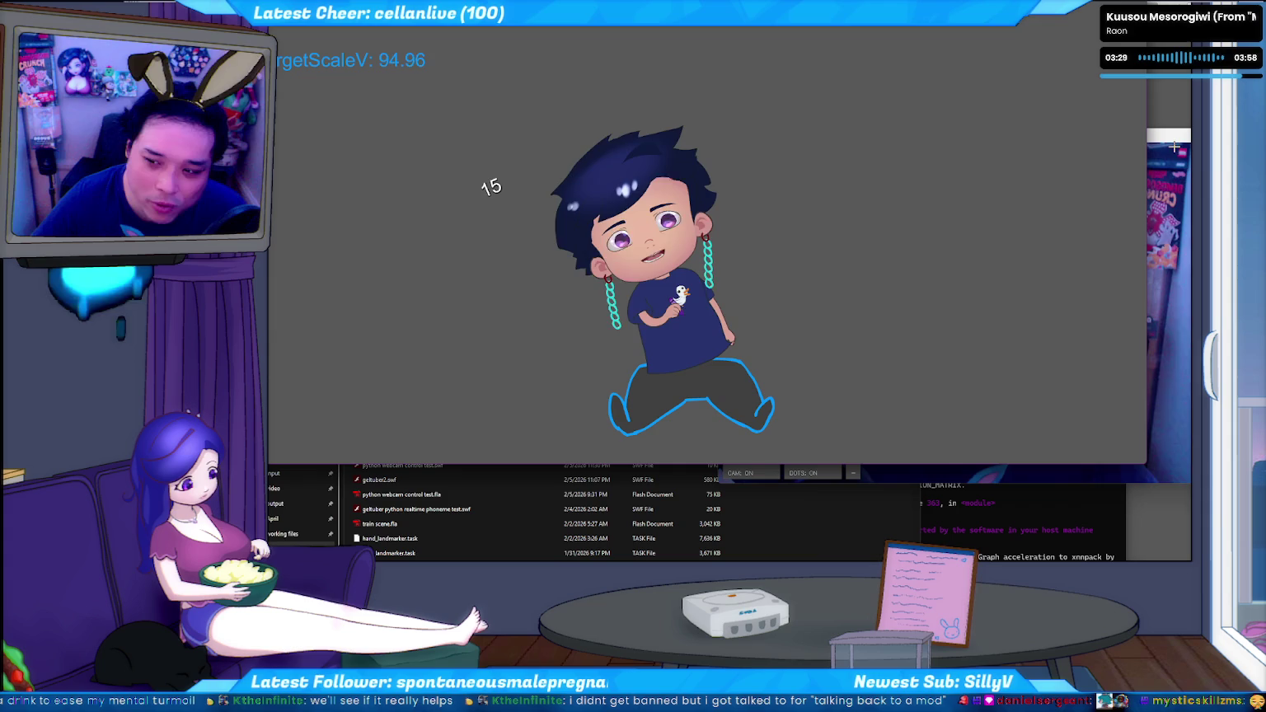
Move the webcam debug preview down and right, keeping the avatar window in front
left_click(1180, 140)
mouse_move(1180, 140)
left_mouse_down()
mouse_move(1200, 245)
mouse_move(1220, 234)
left_mouse_up()
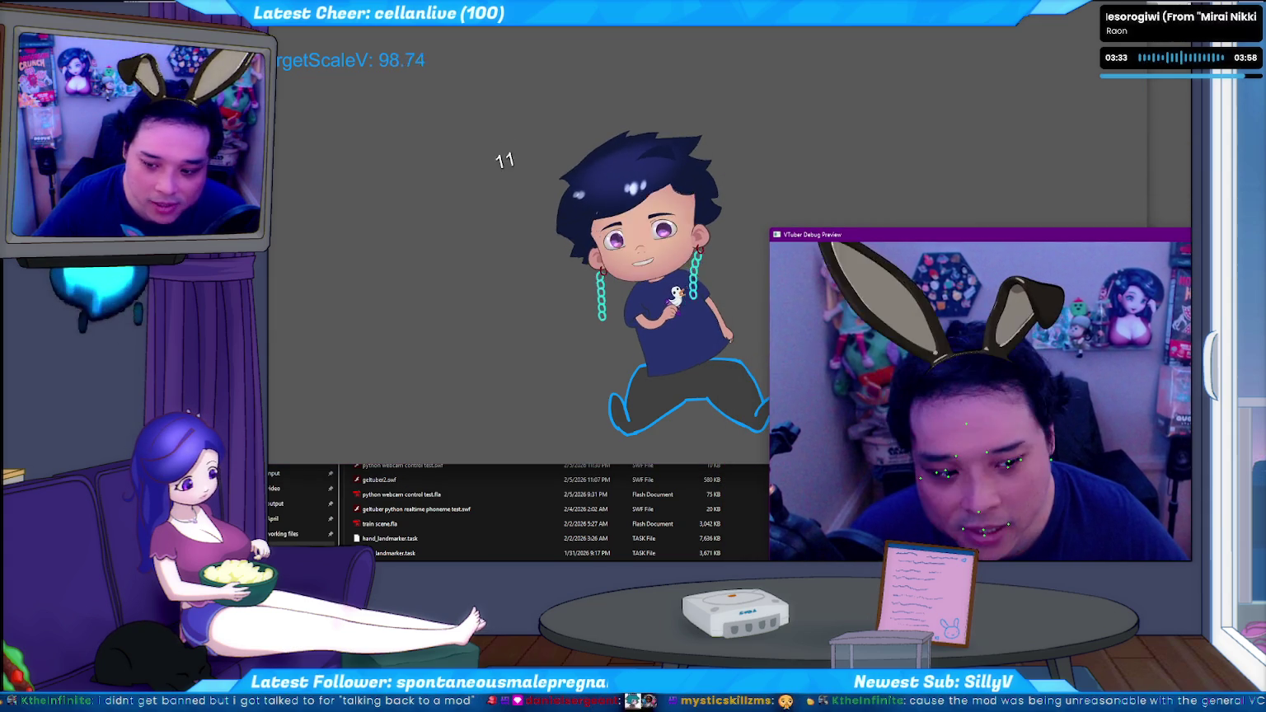
left_click(948, 109)
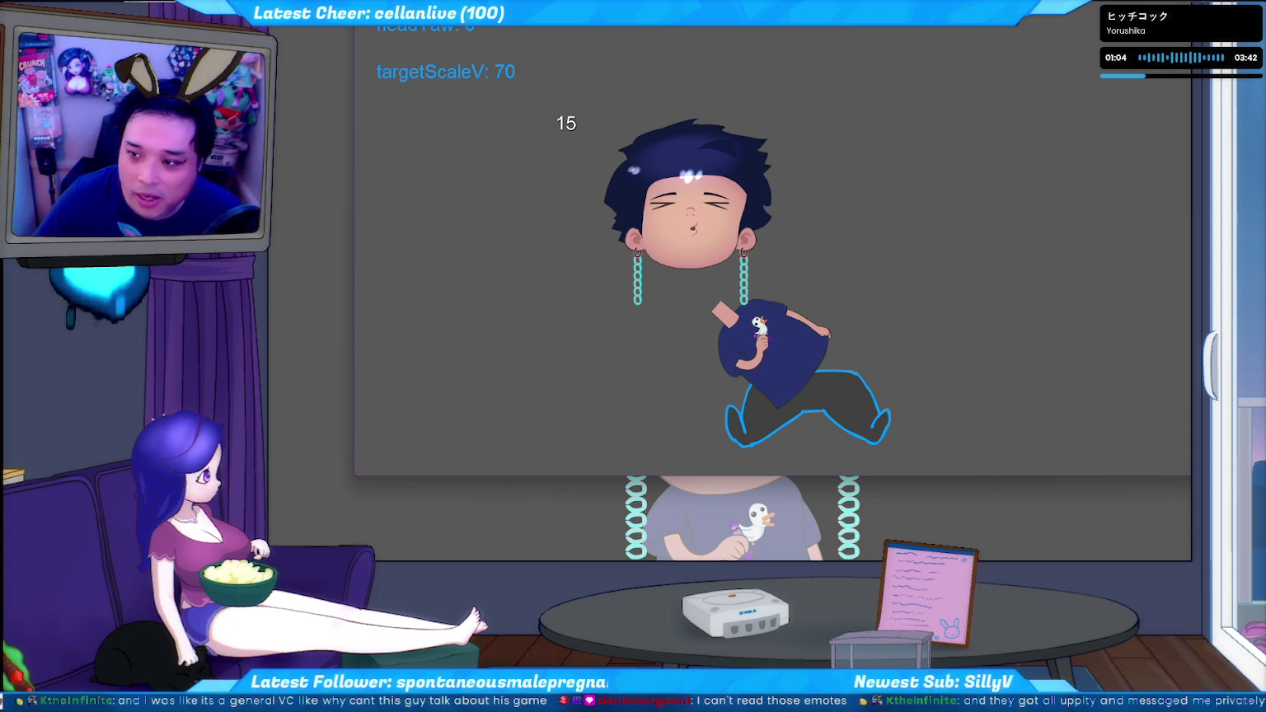
Close the avatar test preview and check the tracker terminal's connection error
key("Escape")
key("alt+Tab")
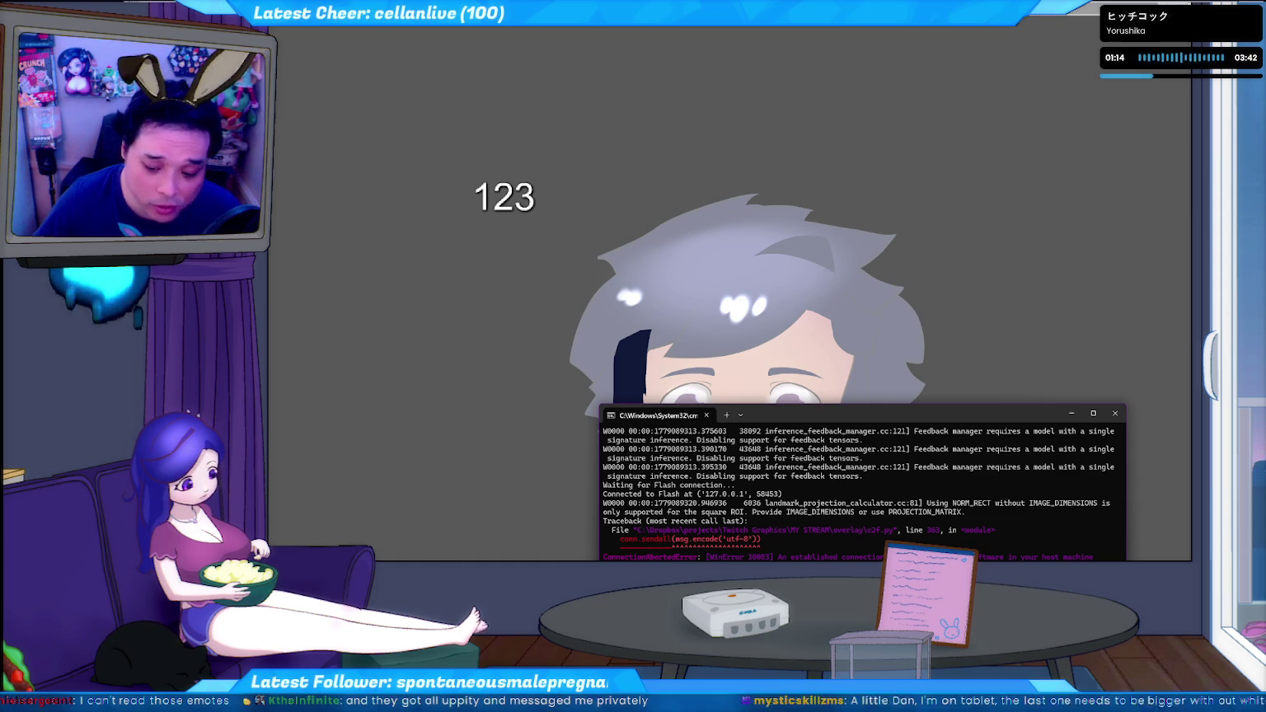
key("alt+Tab")
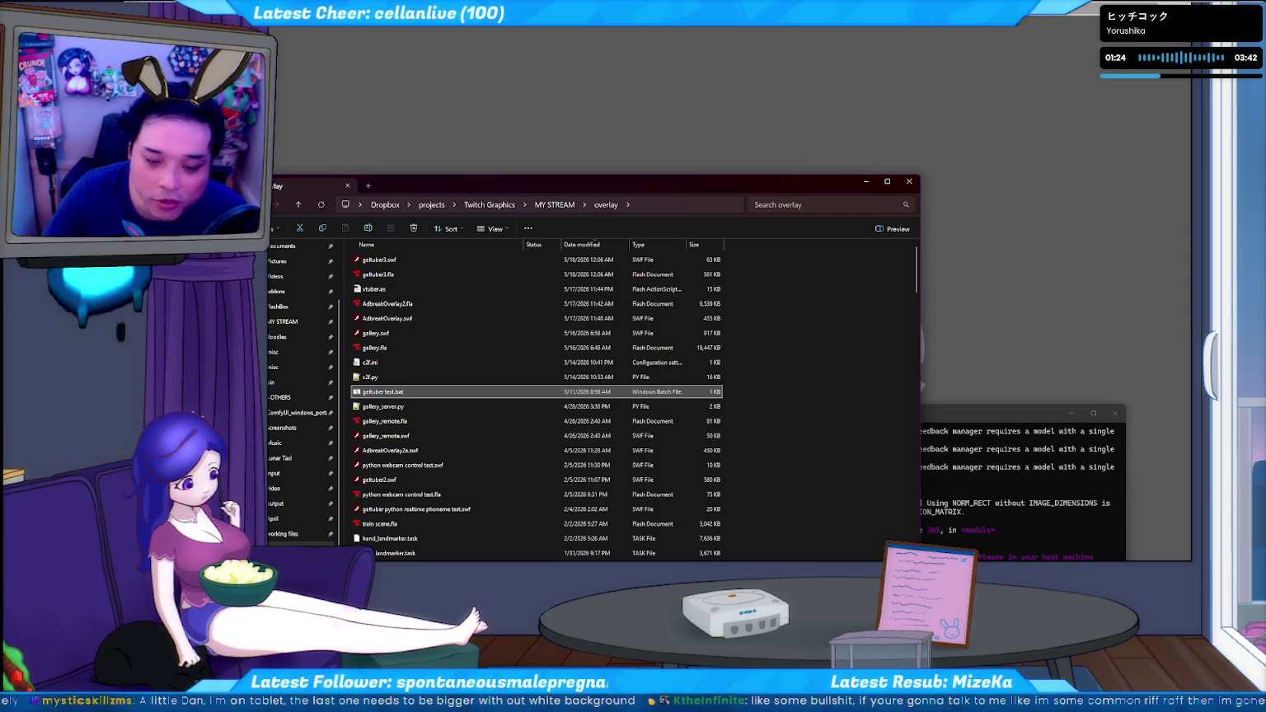
Start the webcam tracker test from getuber test.bat in the overlay folder
double_click(432, 319)
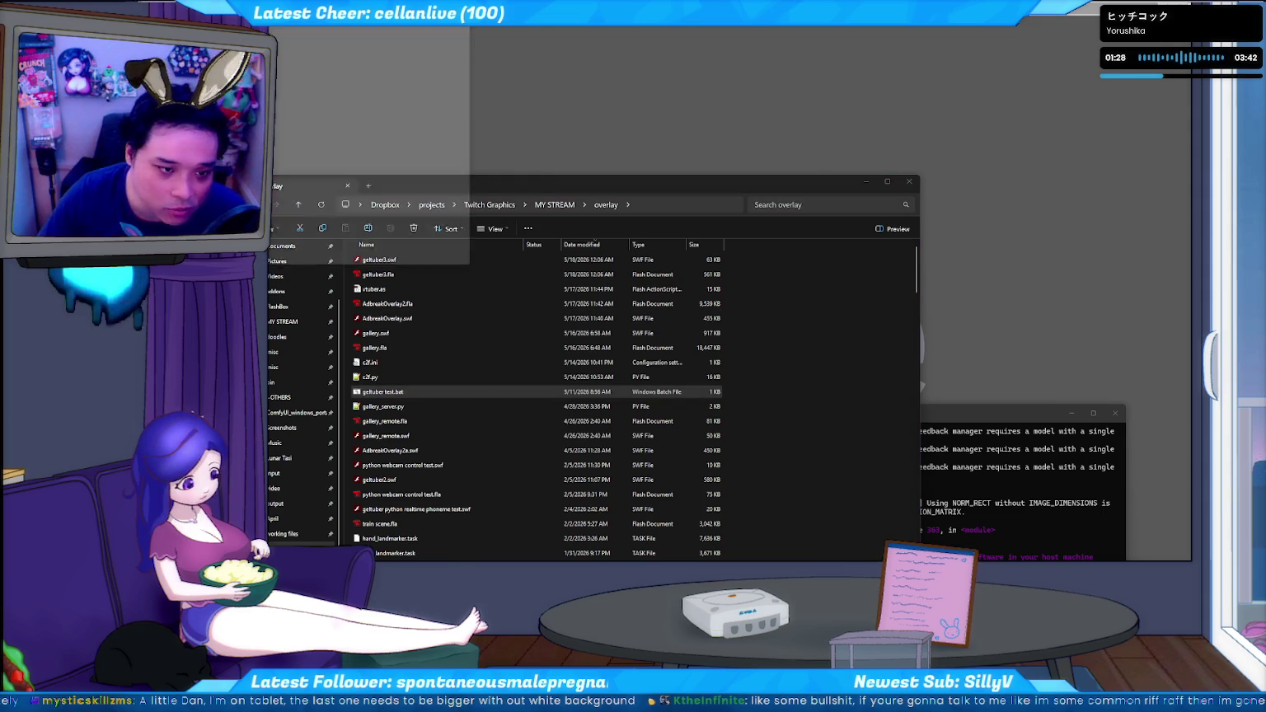
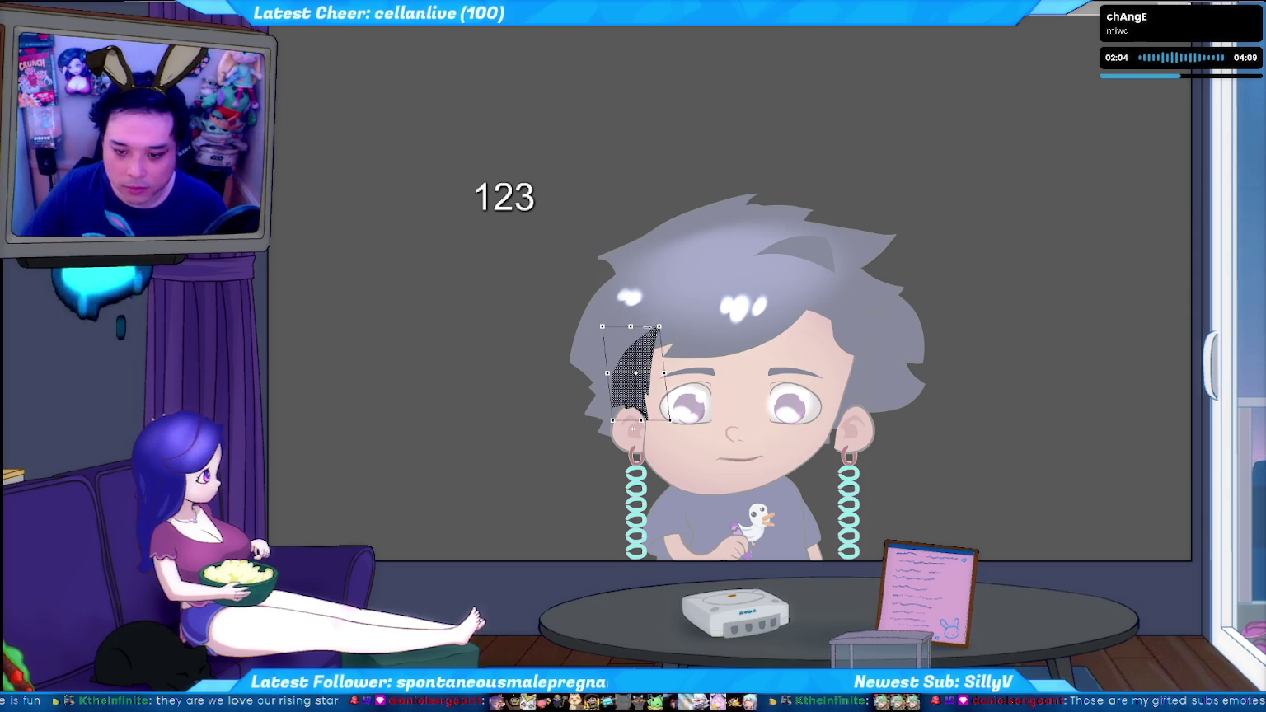
Deselect the dark hair strand and undo back through earlier strand shapes to compare them
left_click(583, 110)
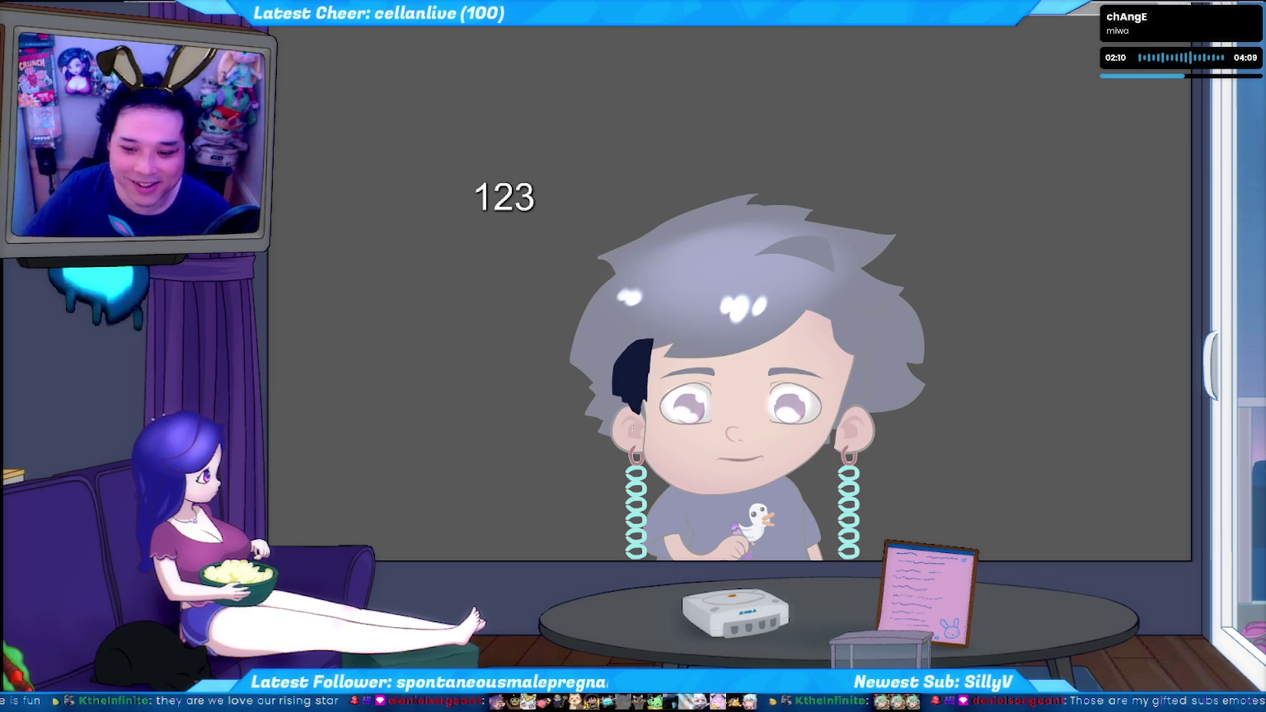
key("ctrl+z")
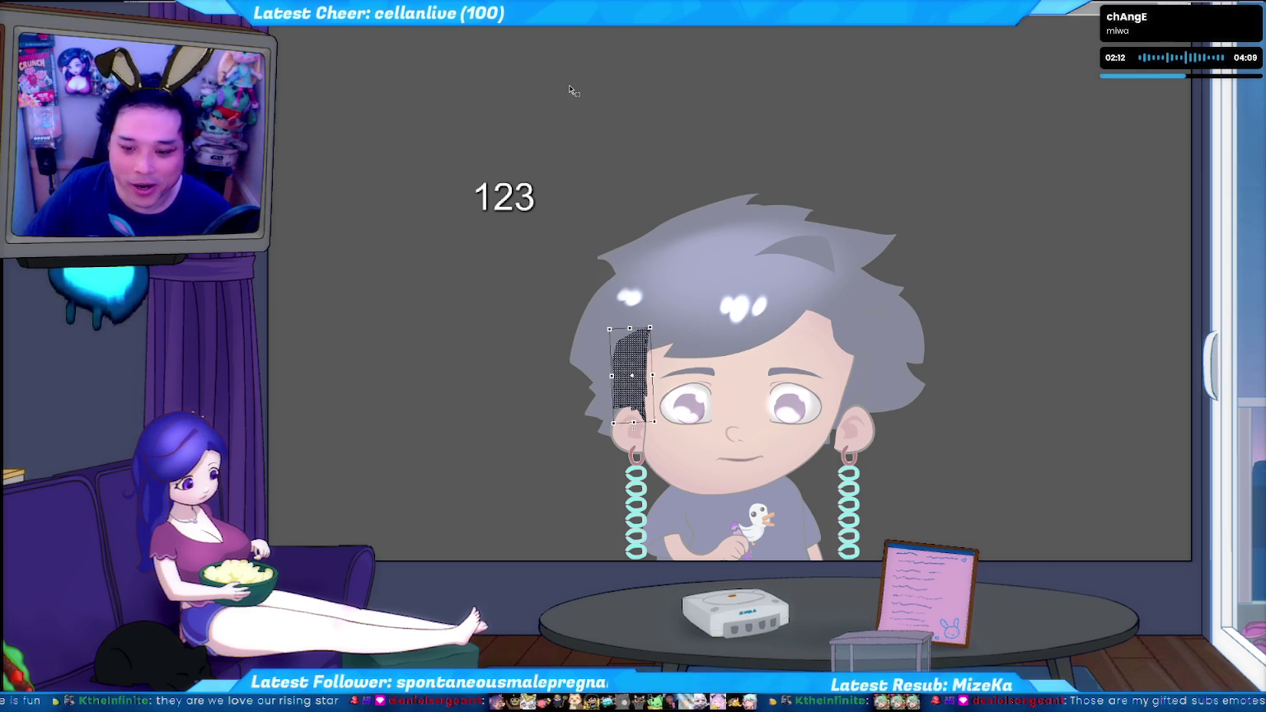
key("ctrl+z")
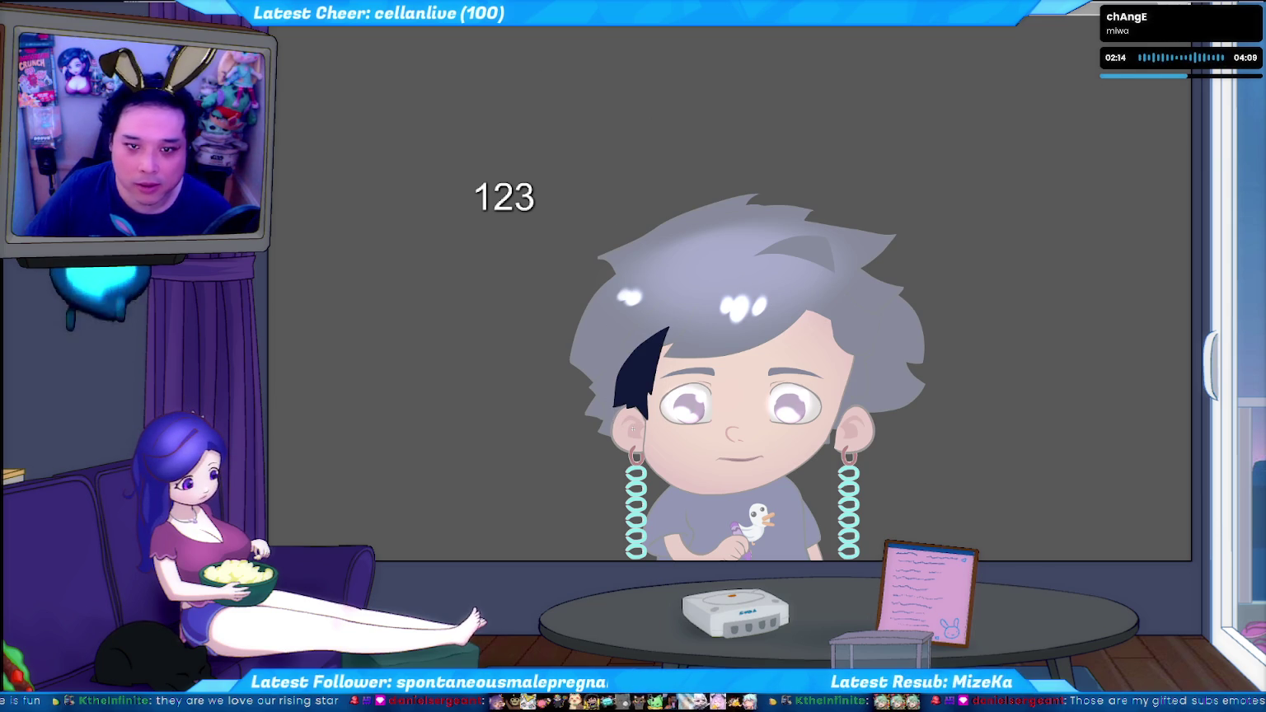
key("ctrl+z")
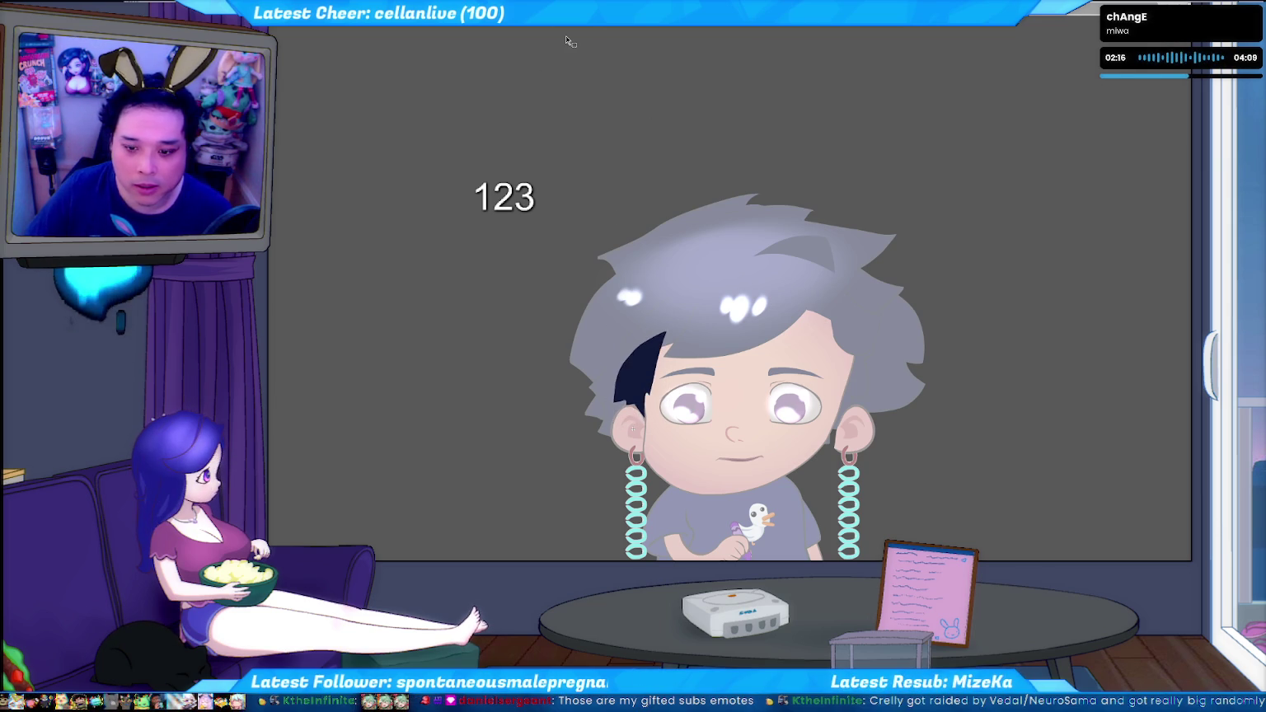
key("ctrl+z")
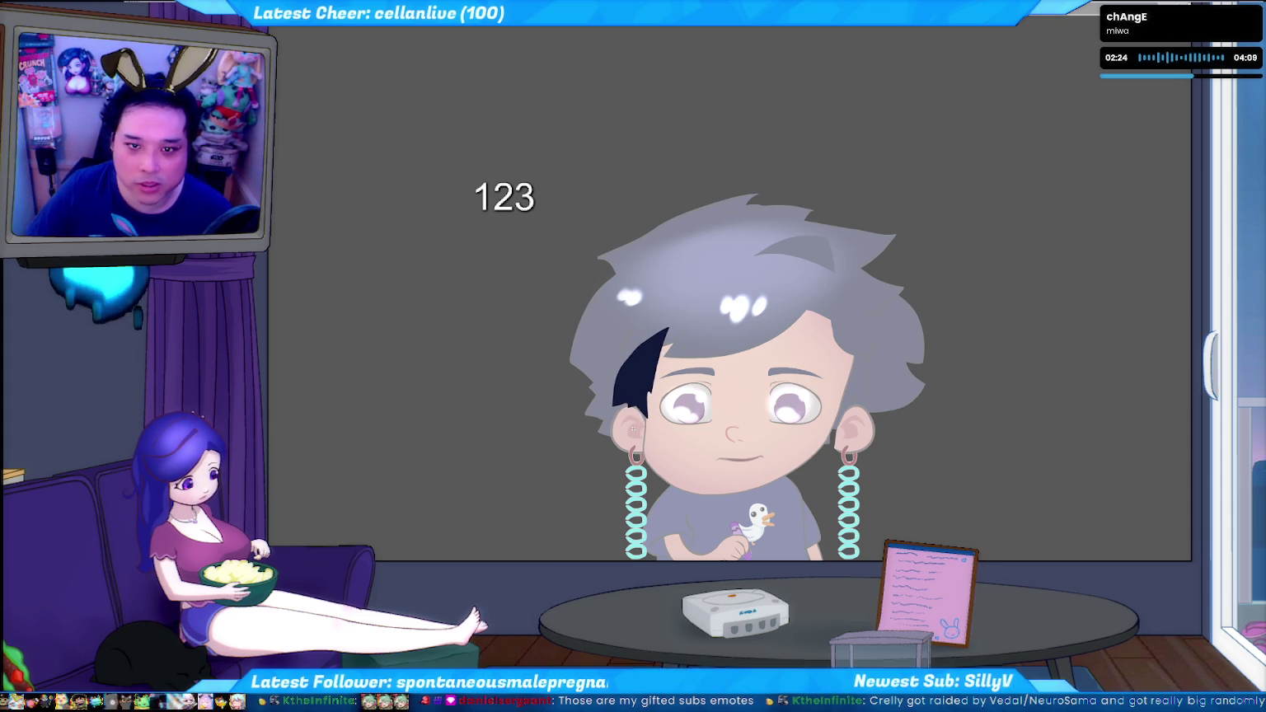
key("ctrl+z")
Skew the strand's top leftward, then revert it and step further back through its shape history
left_click_drag(655, 328, 645, 328)
key("Escape")
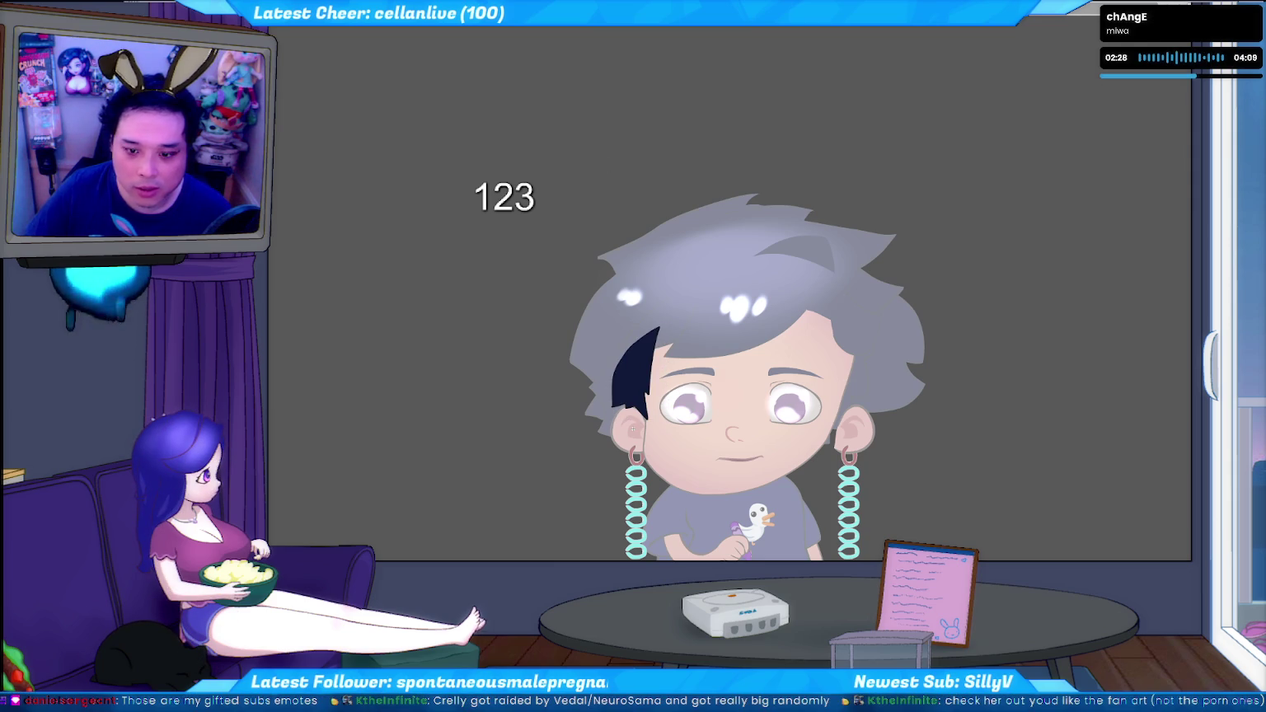
key("ctrl+z")
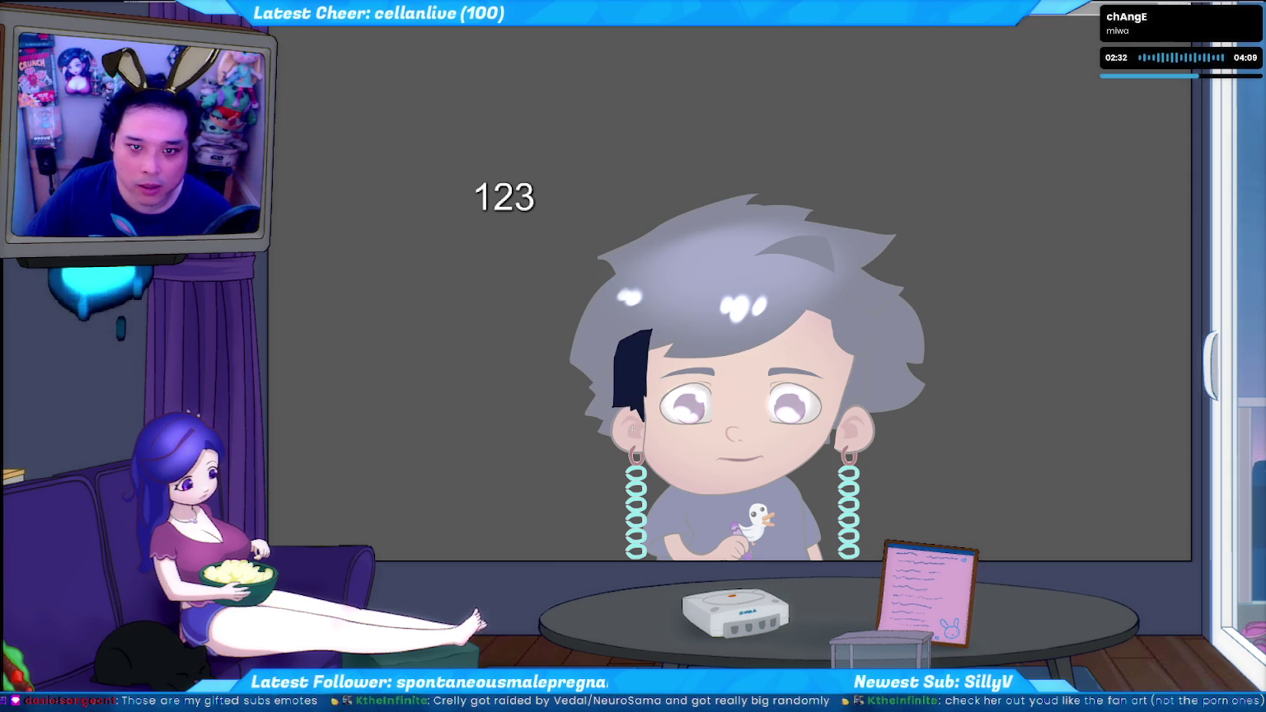
key("ctrl+z")
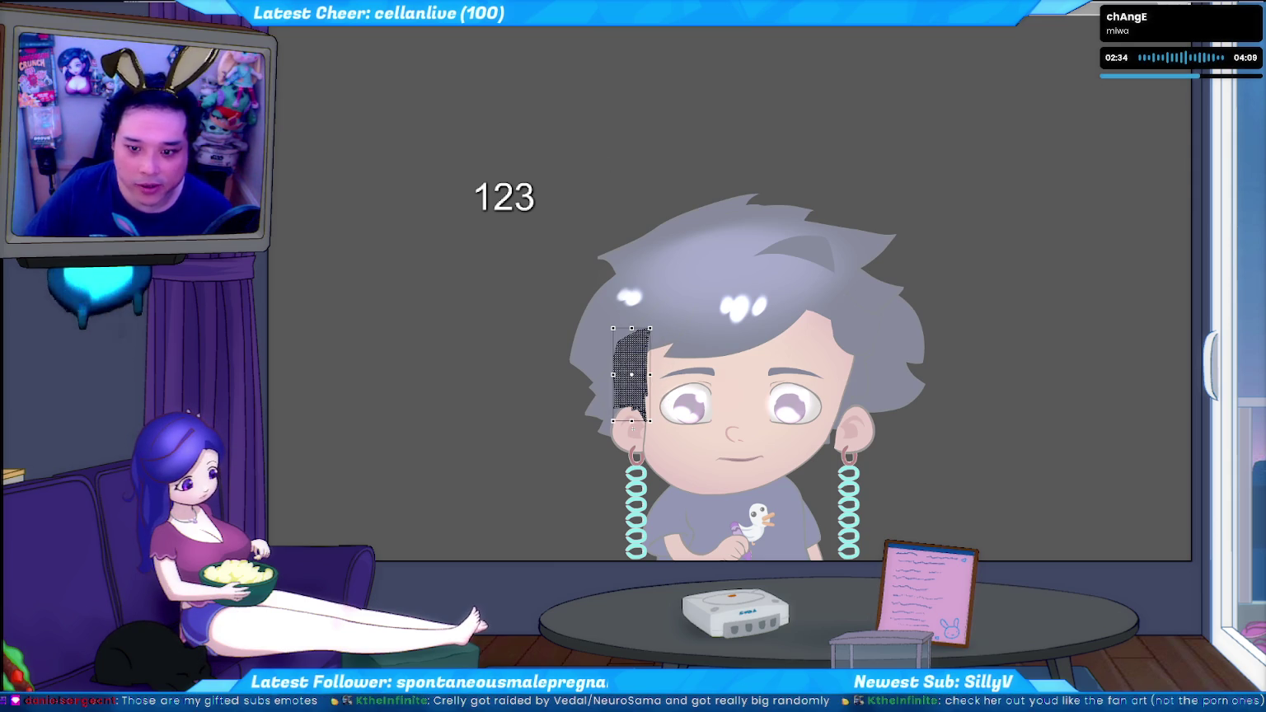
key("ctrl+z")
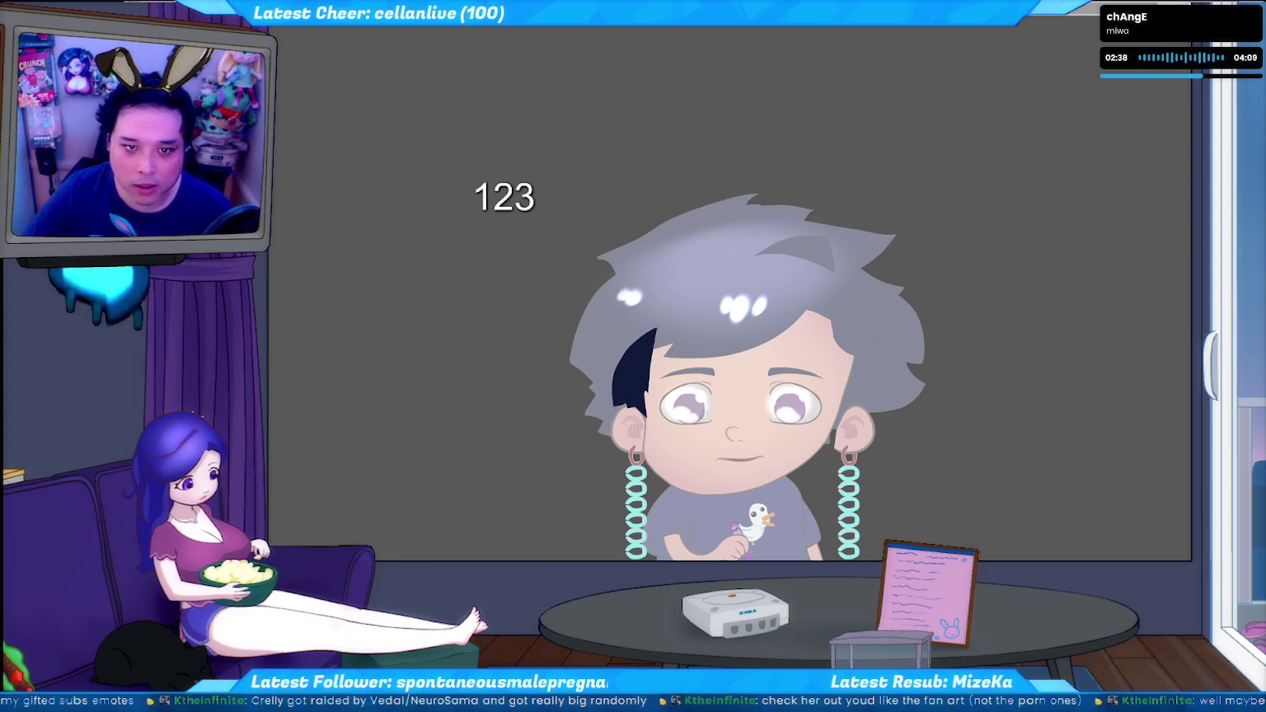
Skew the hair strand rightward, keep the skewed curved shape, and switch to the command prompt
left_click(633, 427)
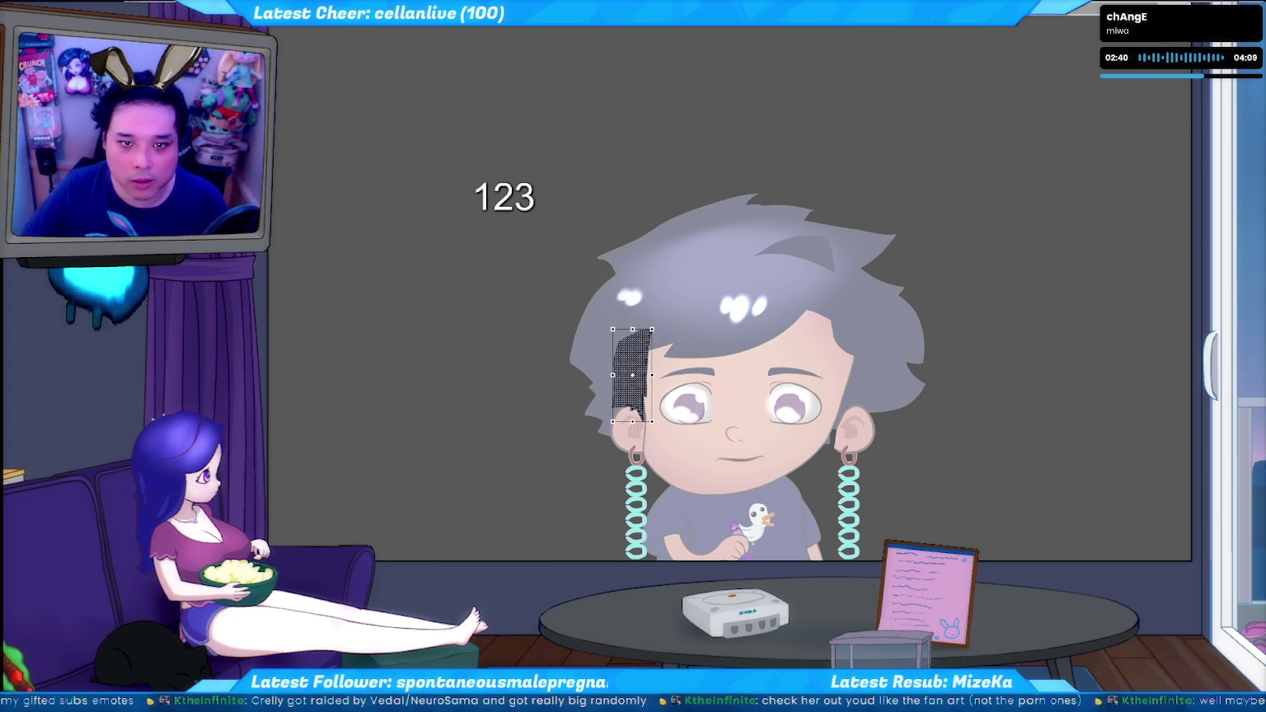
key("Escape")
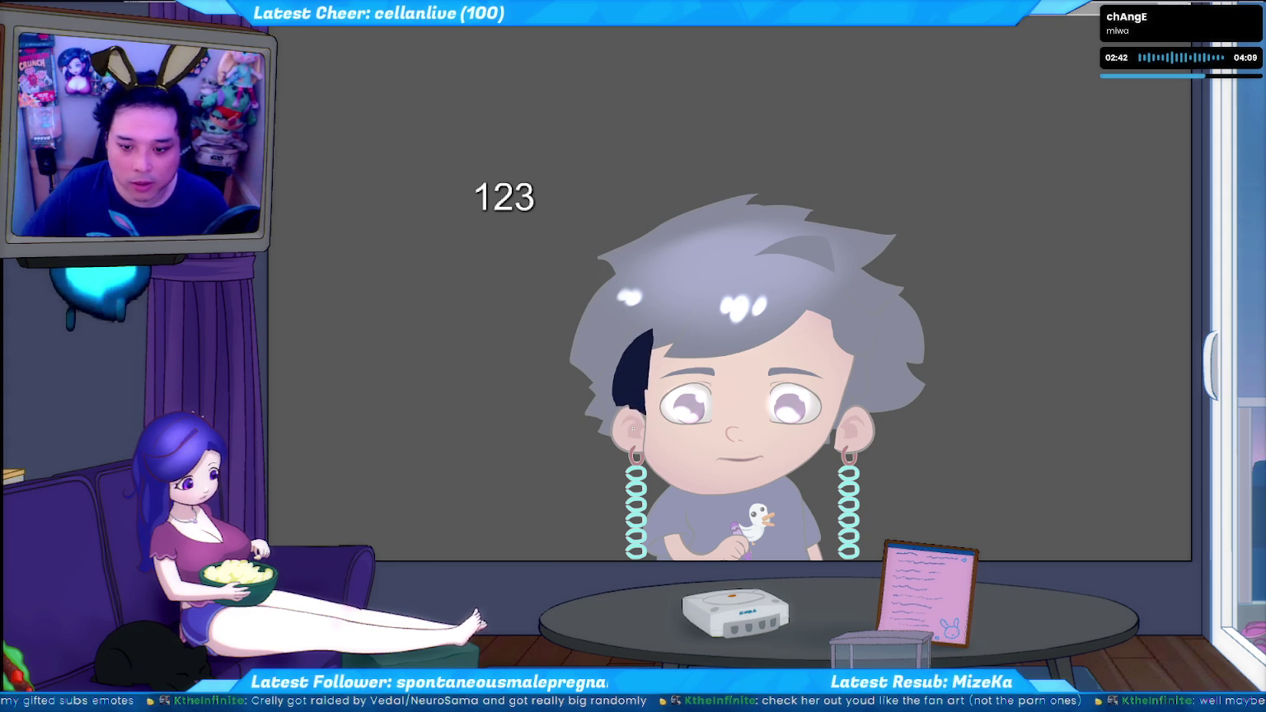
left_click(633, 427)
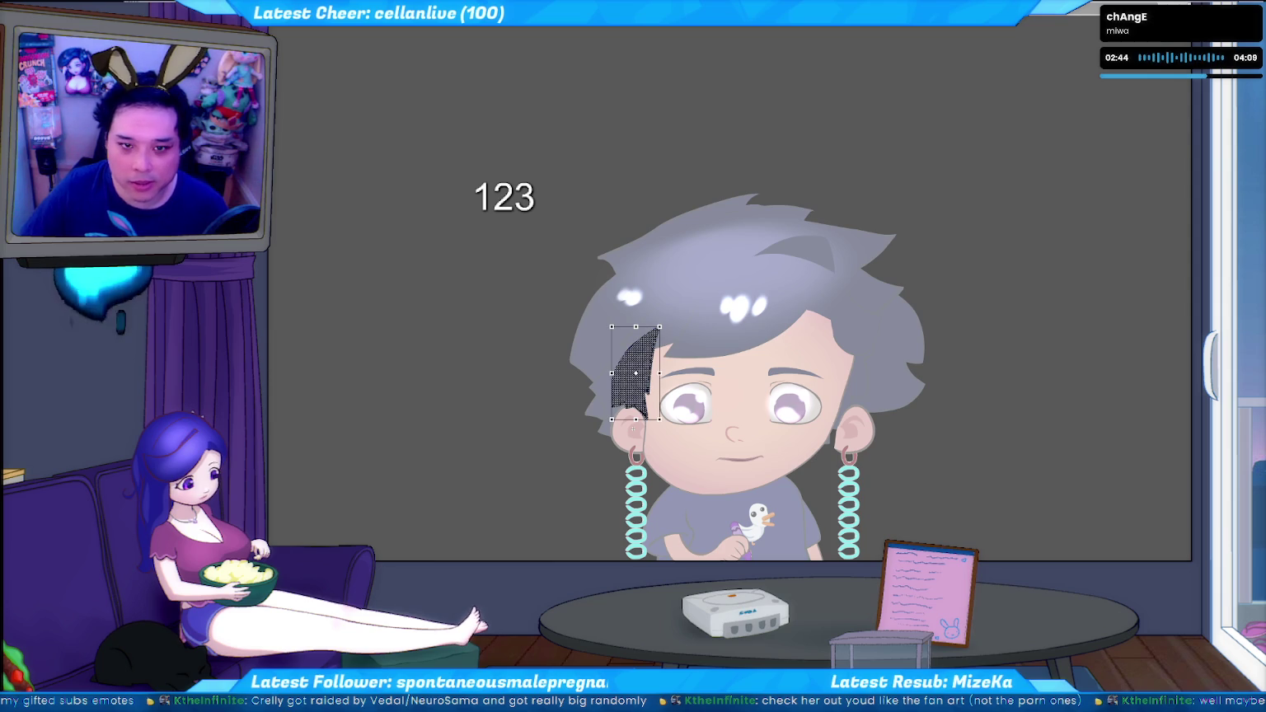
left_click_drag(633, 427, 633, 429)
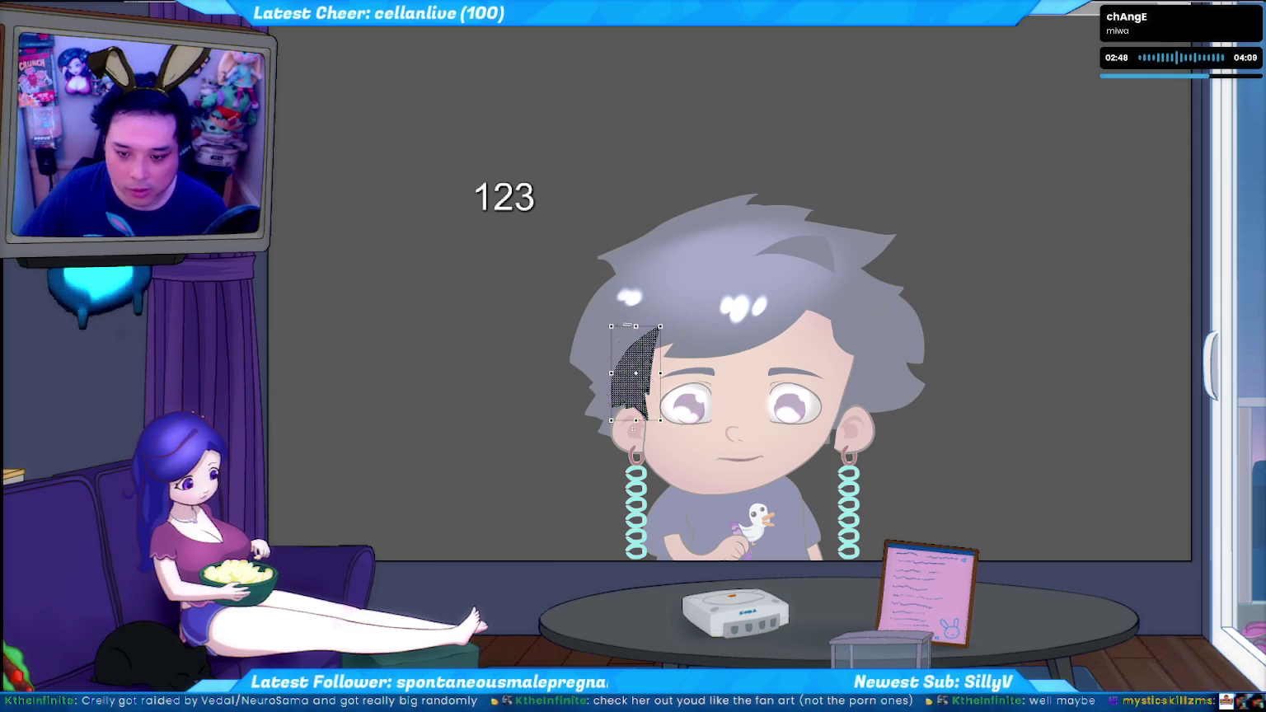
key("ctrl+d")
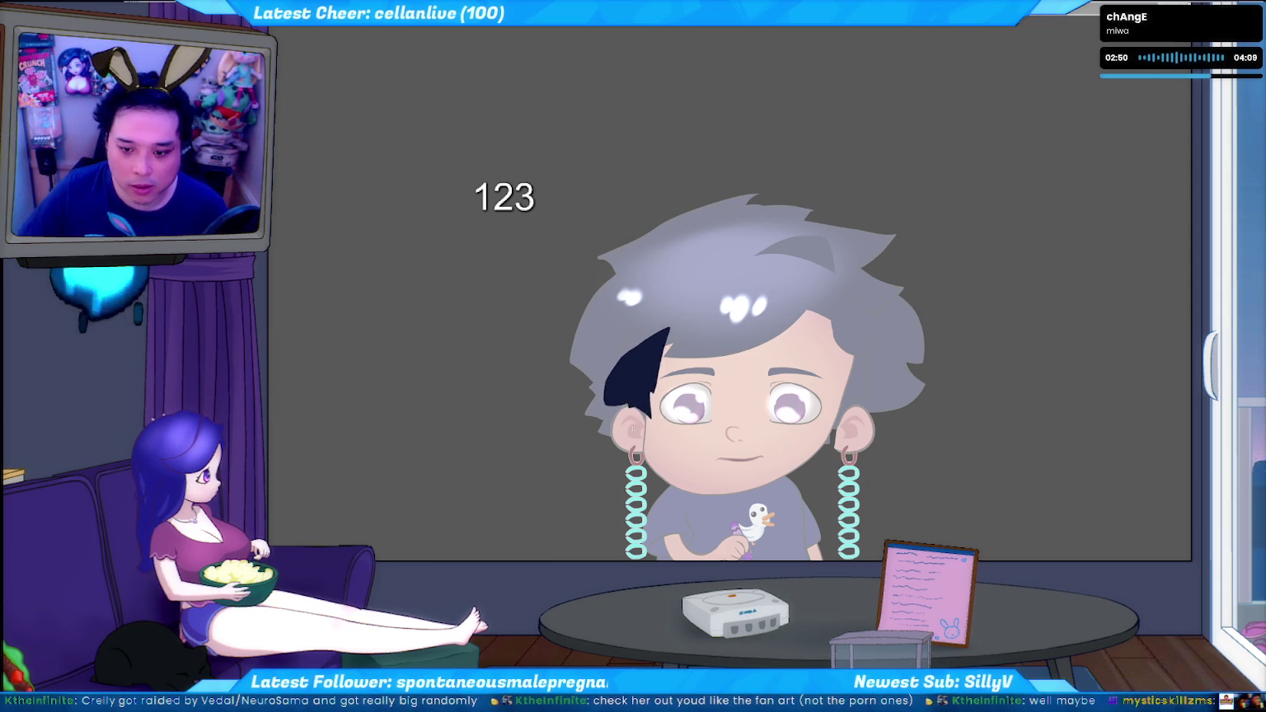
key("ctrl+z")
key("ctrl+z")
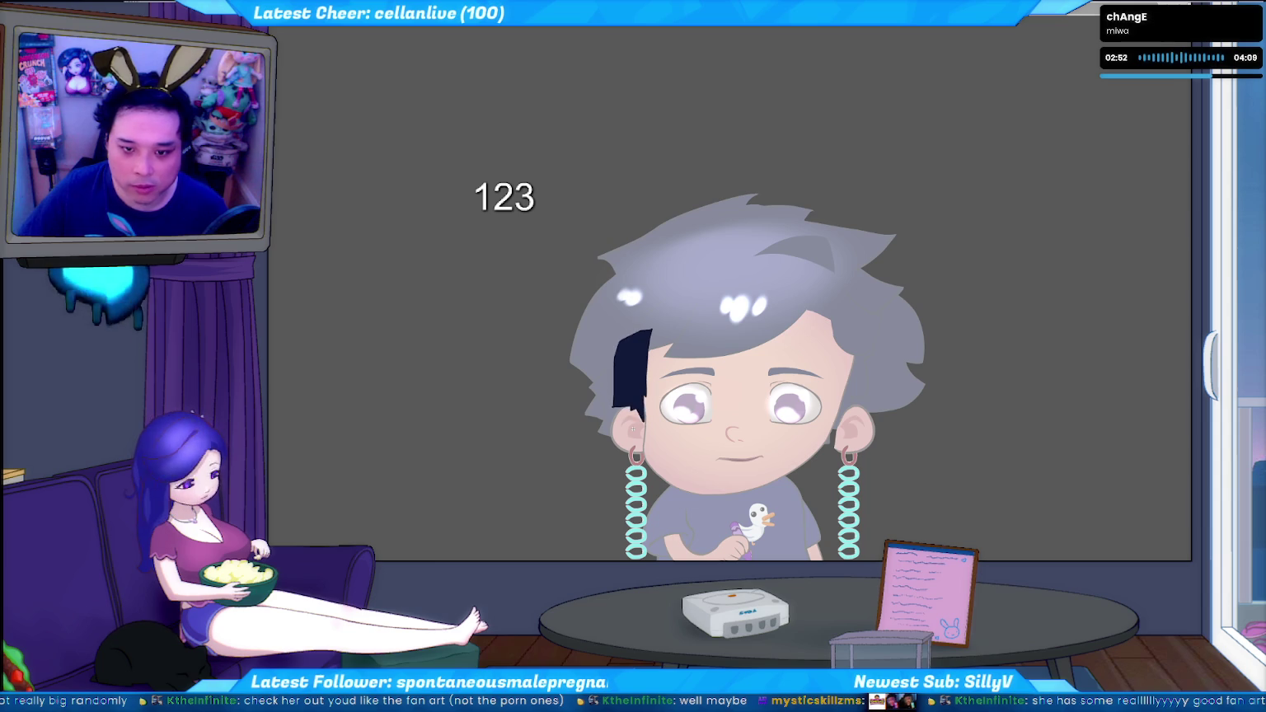
key("ctrl+t")
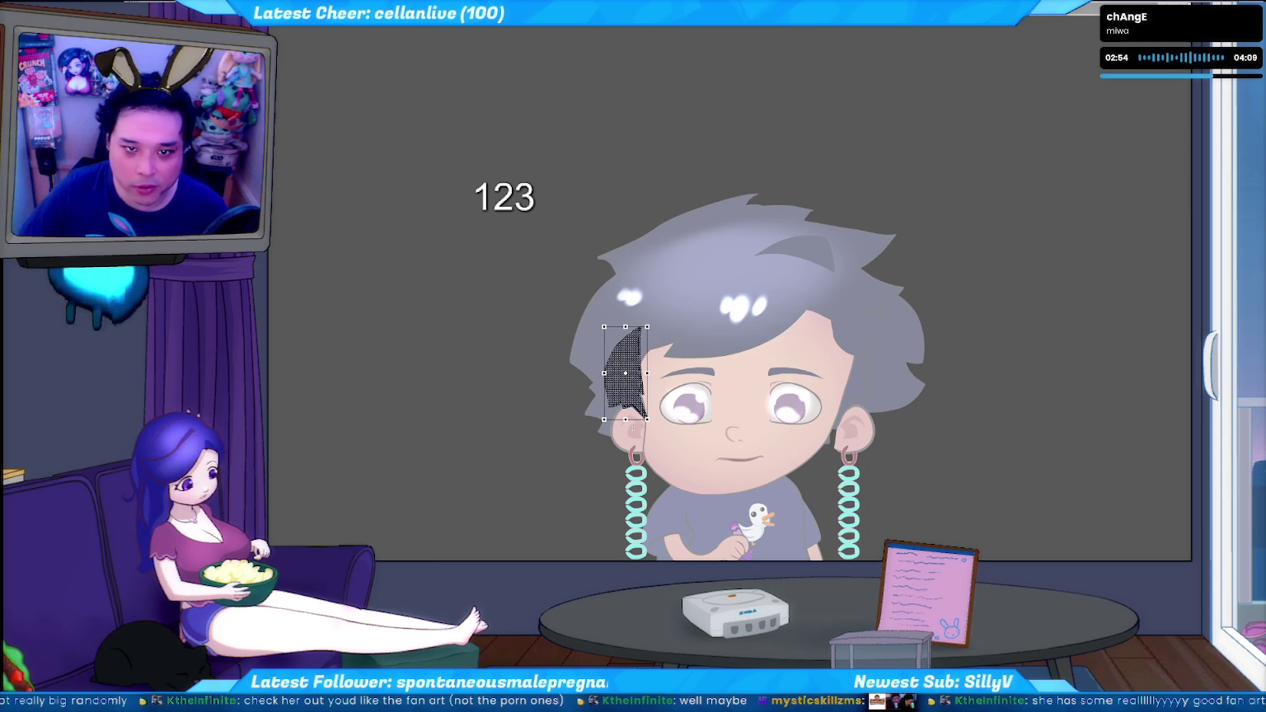
key("ctrl+z")
key("ctrl+z")
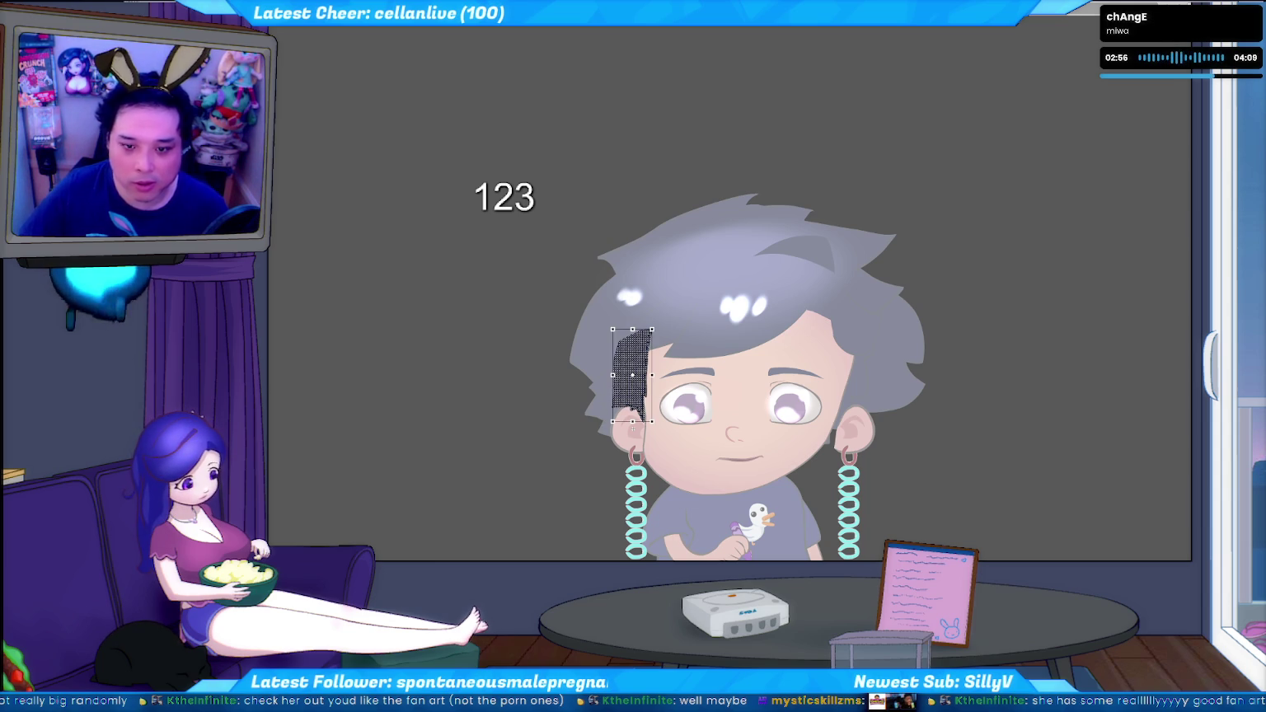
key("ctrl+shift+z")
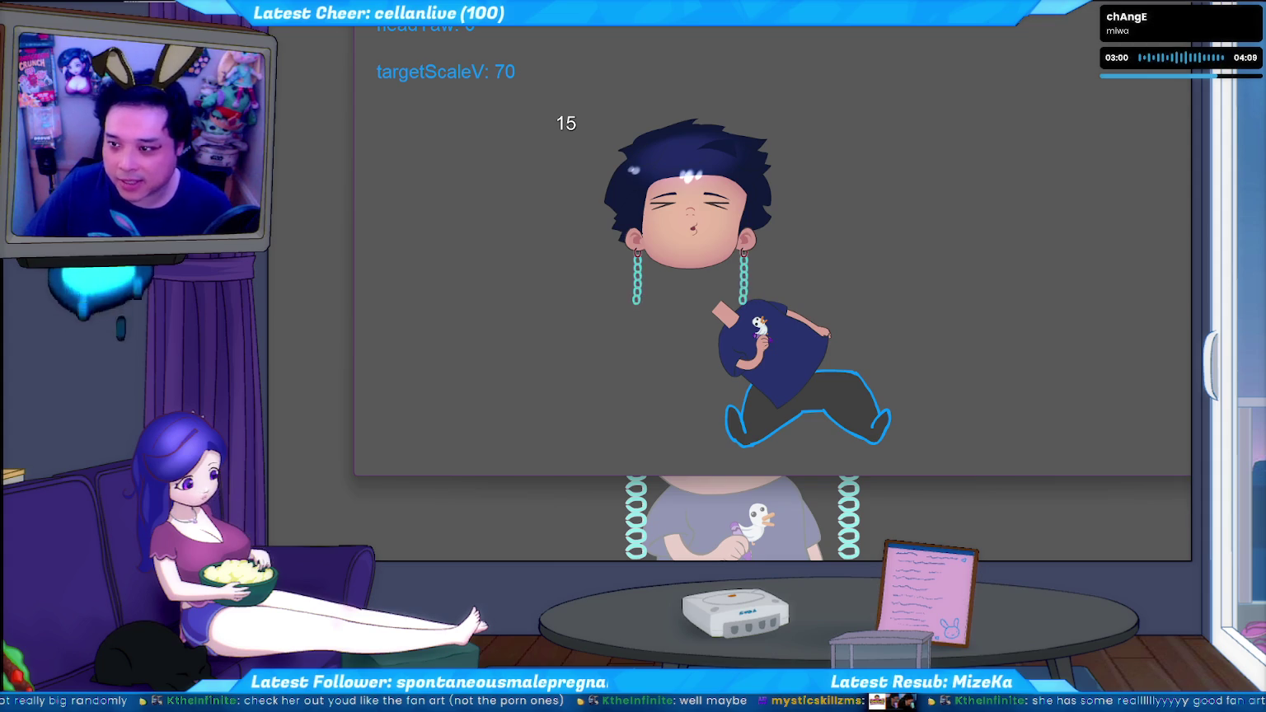
key("alt+Tab")
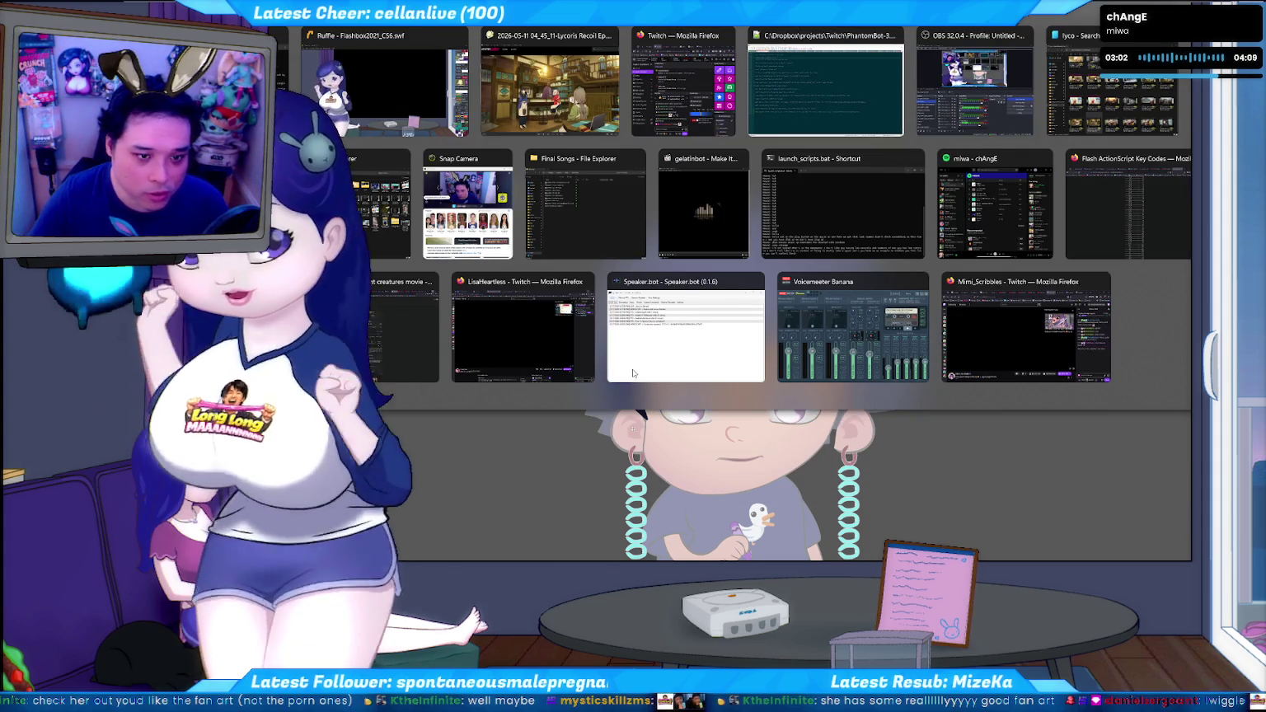
key("alt+Tab")
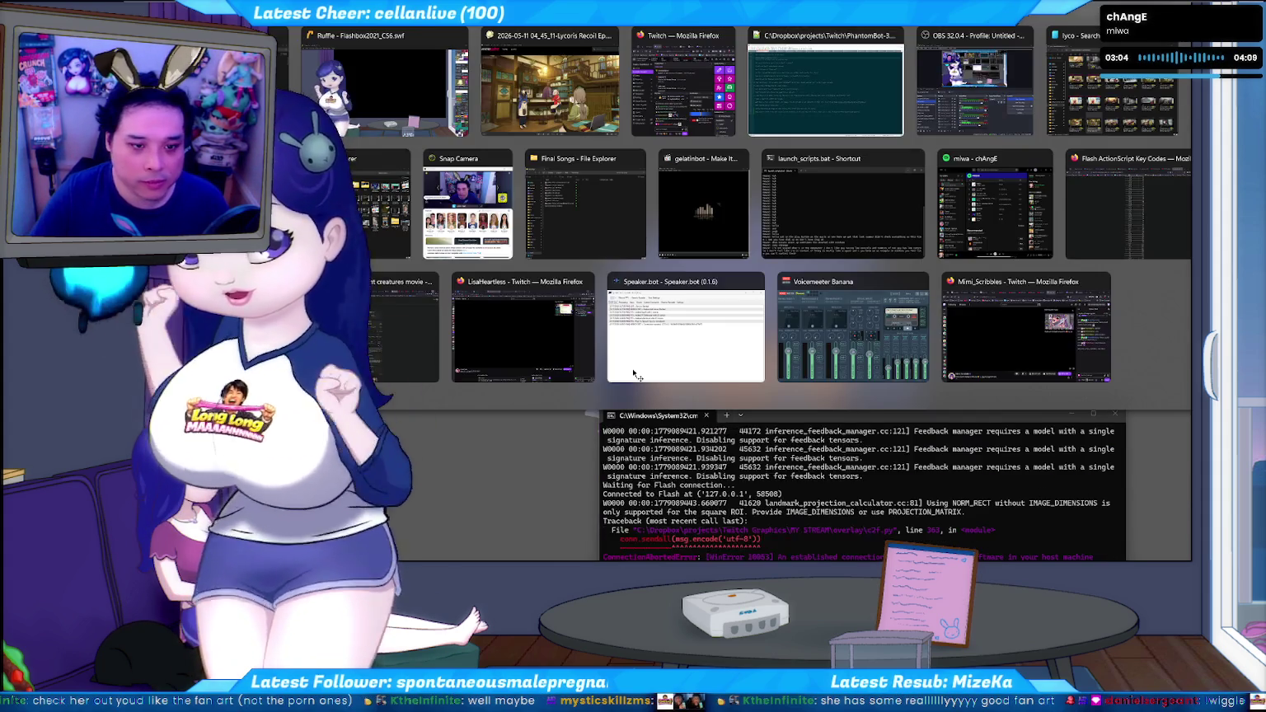
Switch to the overlay folder in File Explorer and launch the selected test batch file
key("alt+Tab")
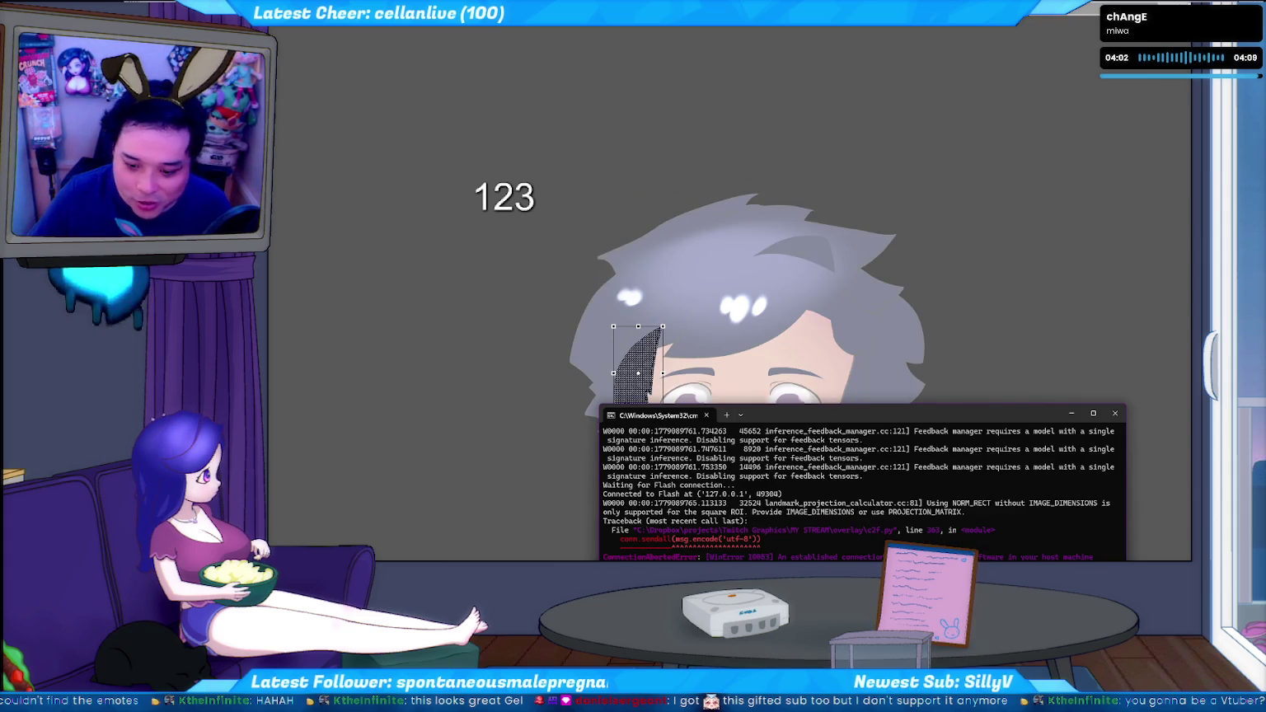
key("alt+Tab")
key("Return")
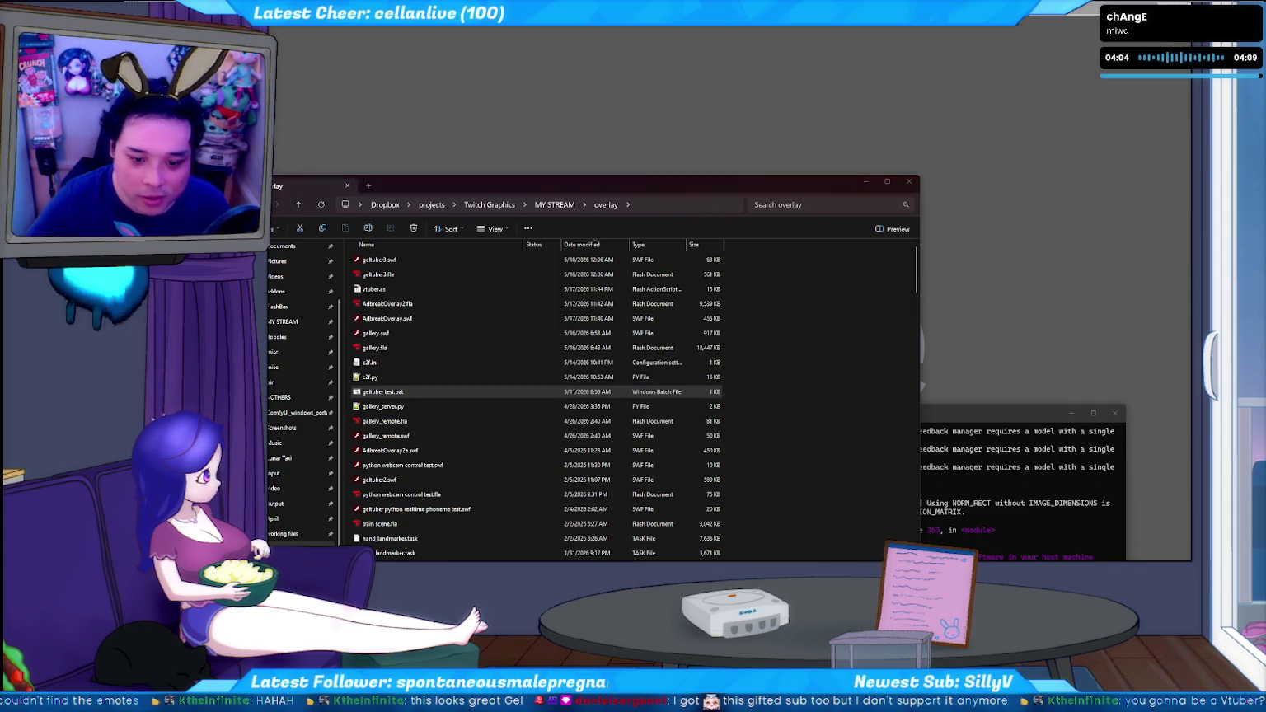